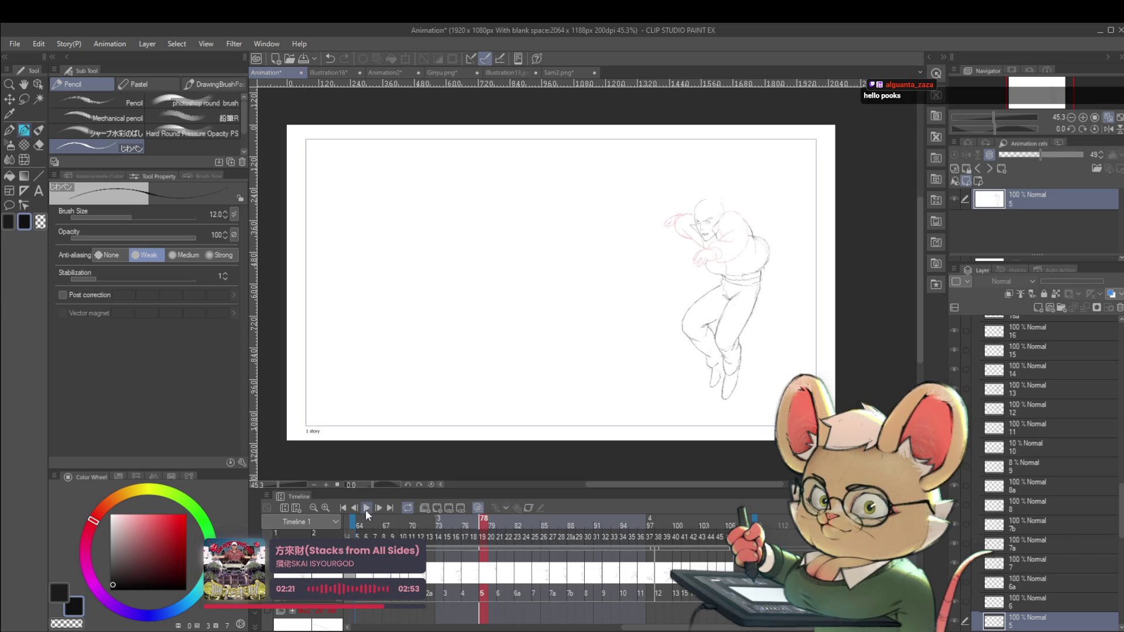
Play the rough pencil animation through and pause it when it reaches an empty frame.
left_click(367, 509)
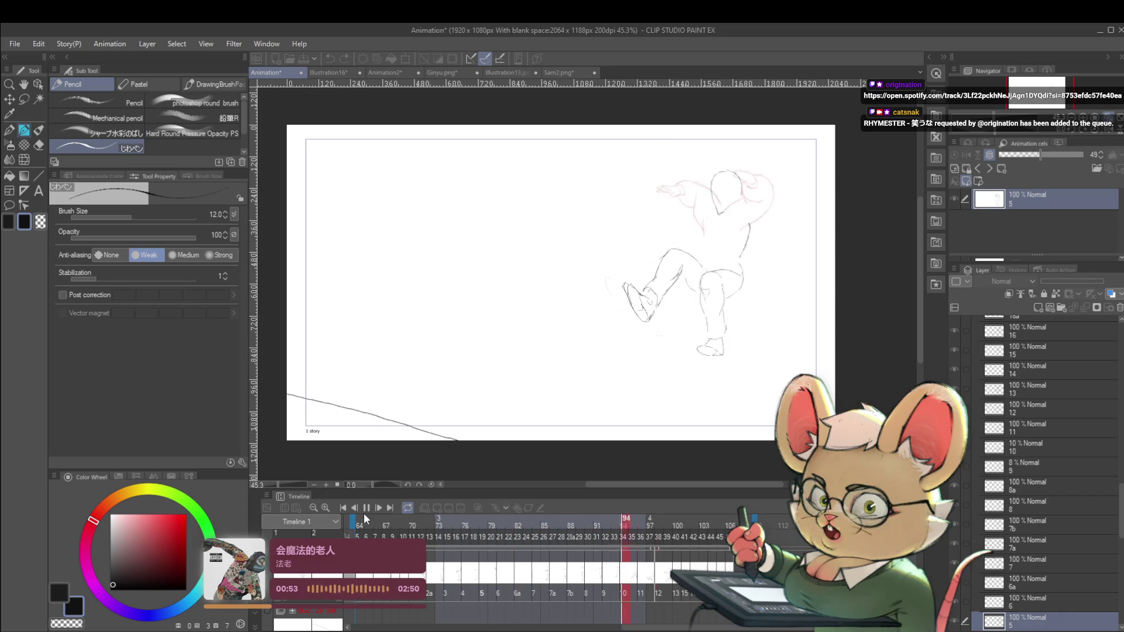
left_click(366, 508)
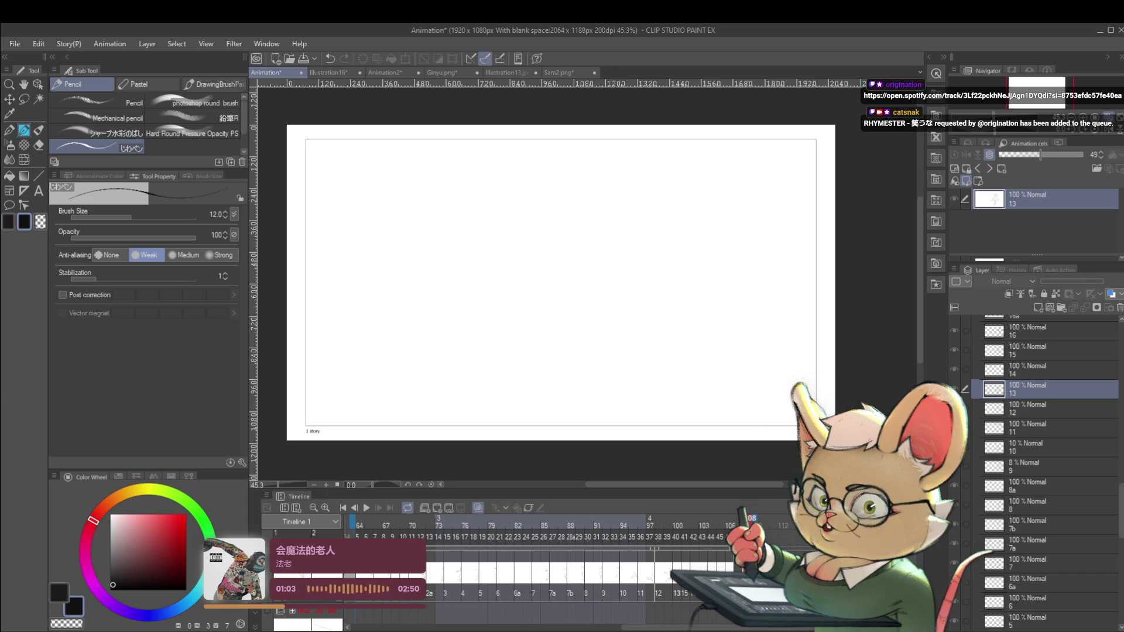
Restart playback to watch the pencil figure drop past the cliff in frames 64–83.
left_click(367, 508)
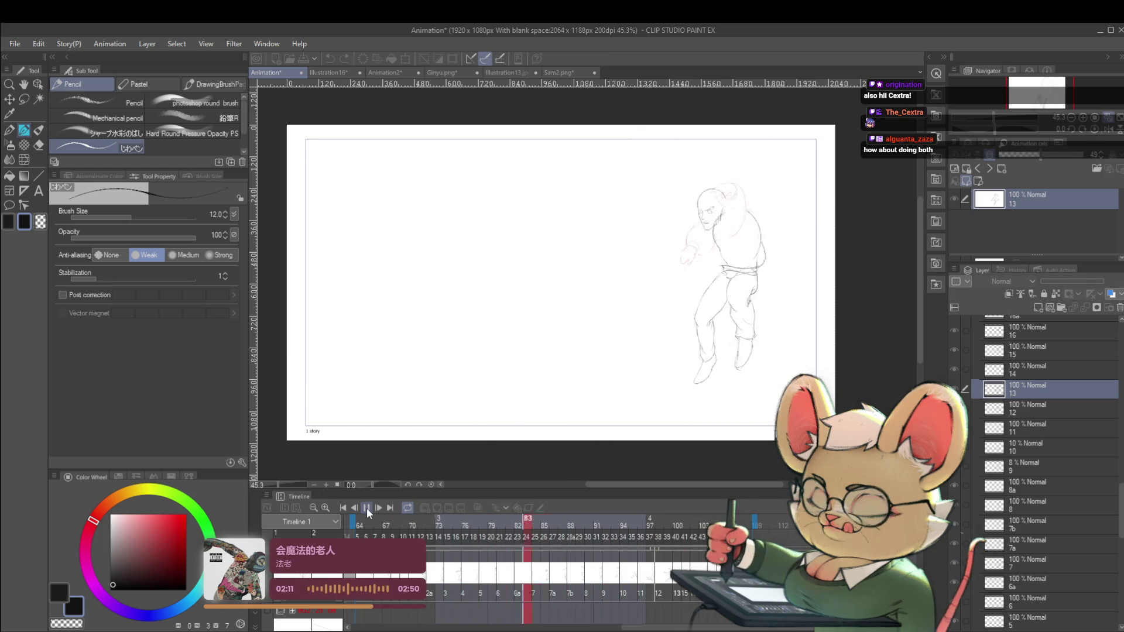
Pause on cel 16a, flip back and forth with cel 16 to compare, then enable onion skinning.
left_click(366, 509)
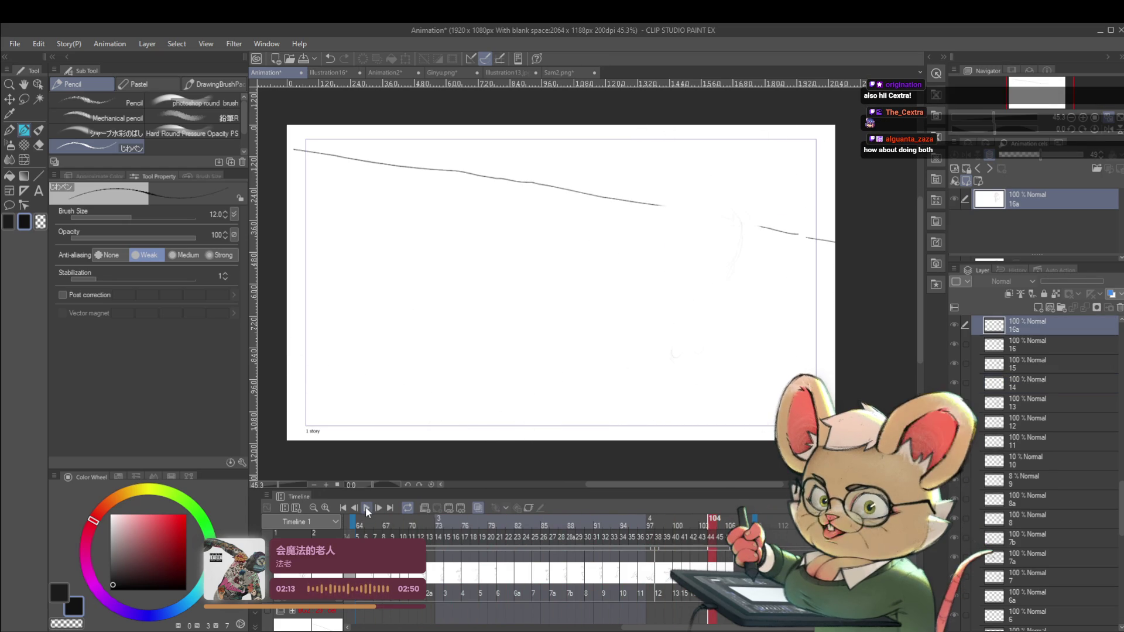
mouse_move(1120, 500)
left_mouse_down()
mouse_move(1122, 568)
mouse_move(1118, 443)
left_mouse_up()
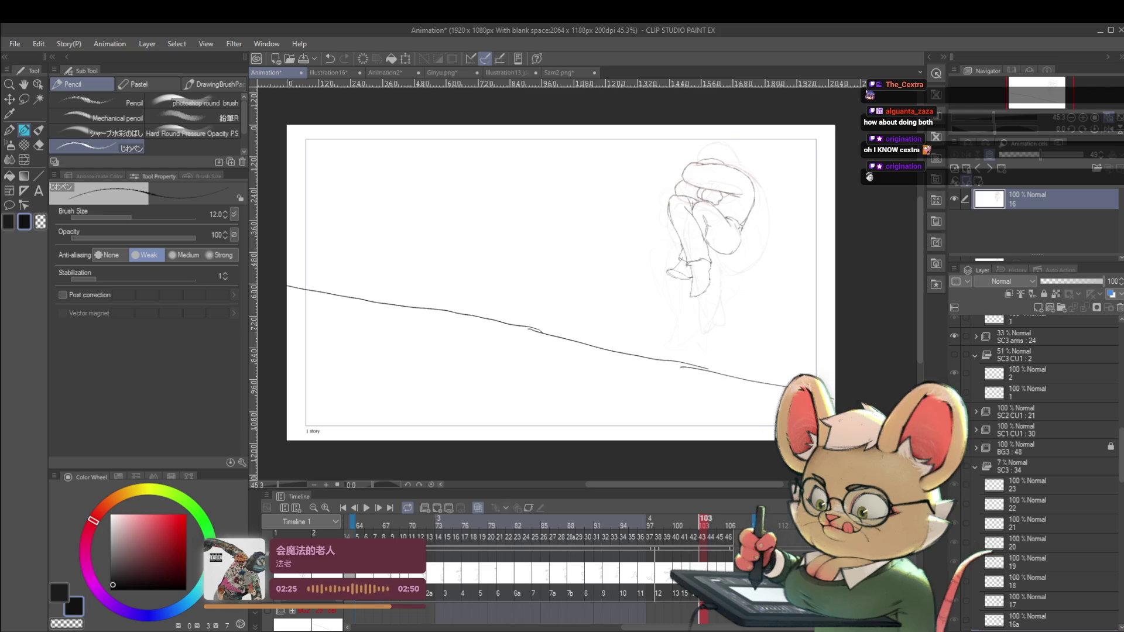
key("Right")
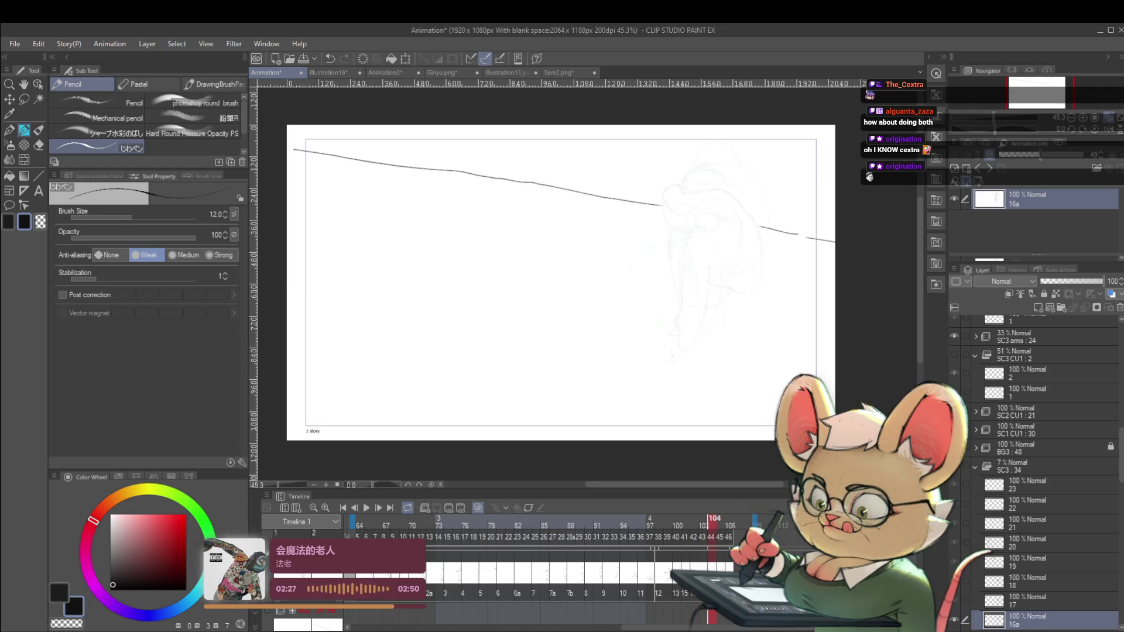
key("Left")
key("Right")
key("Left")
key("Right")
key("Left")
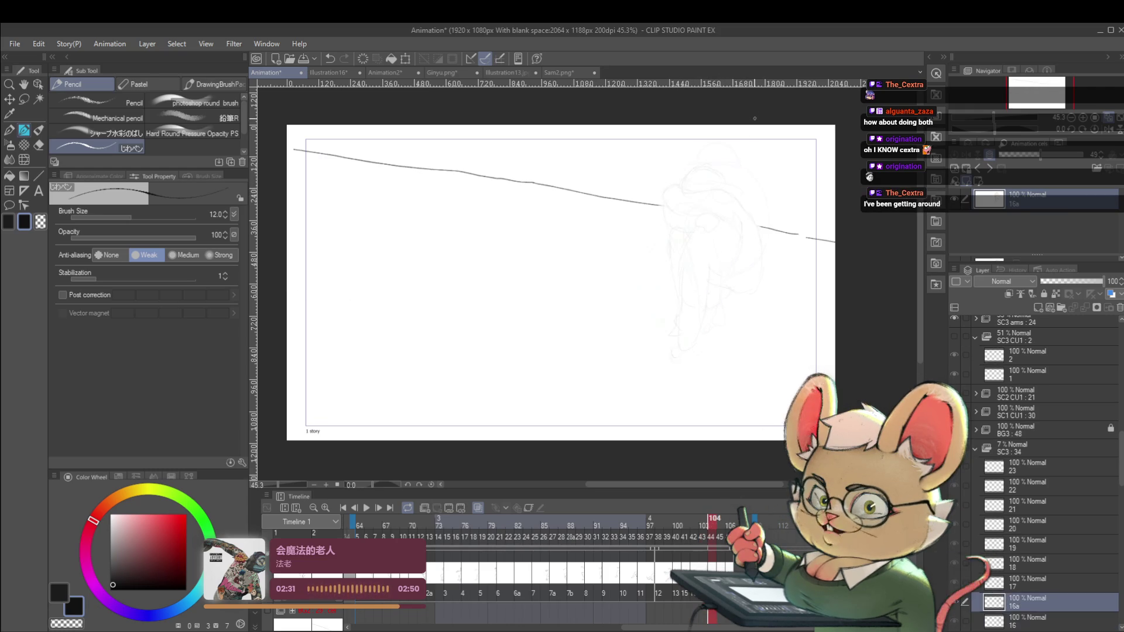
key("Right")
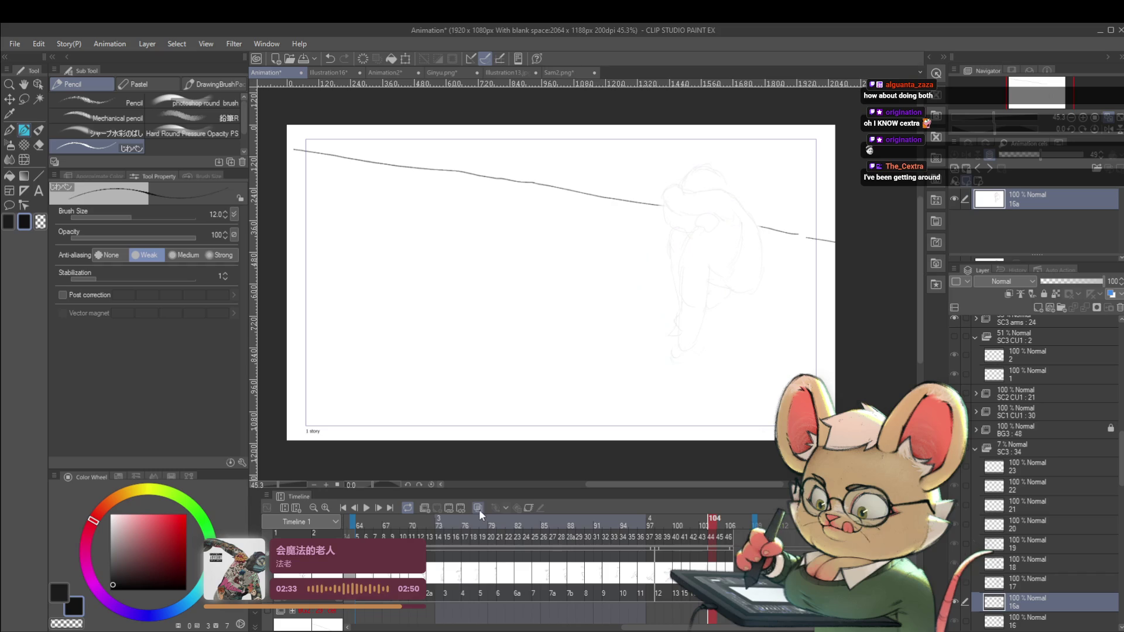
left_click(479, 508)
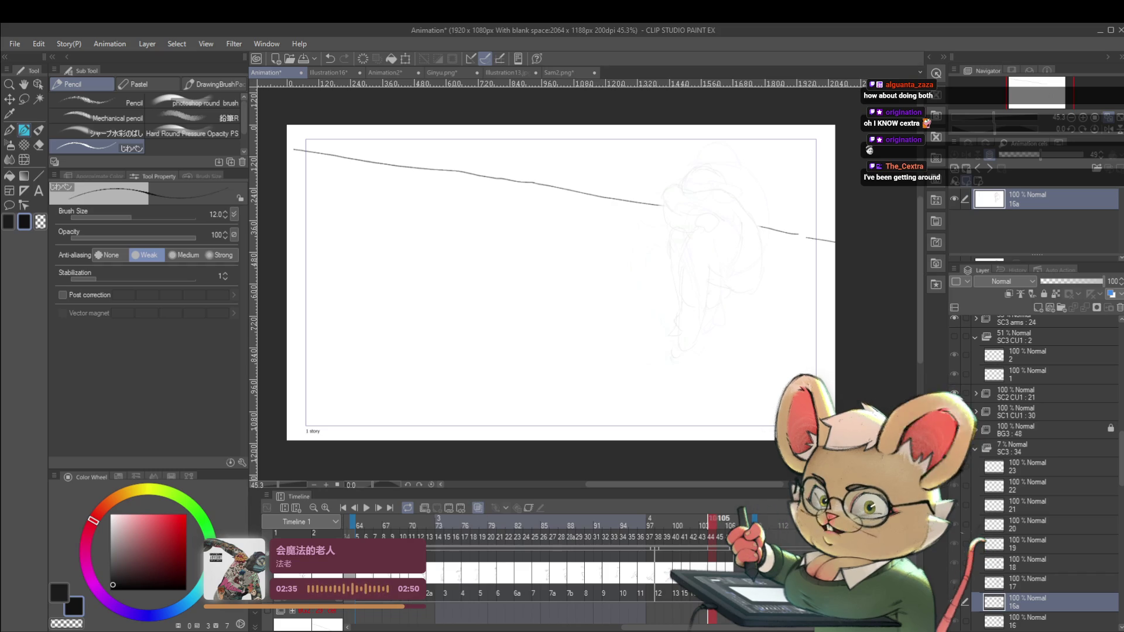
scroll(919, 554, "down", 5)
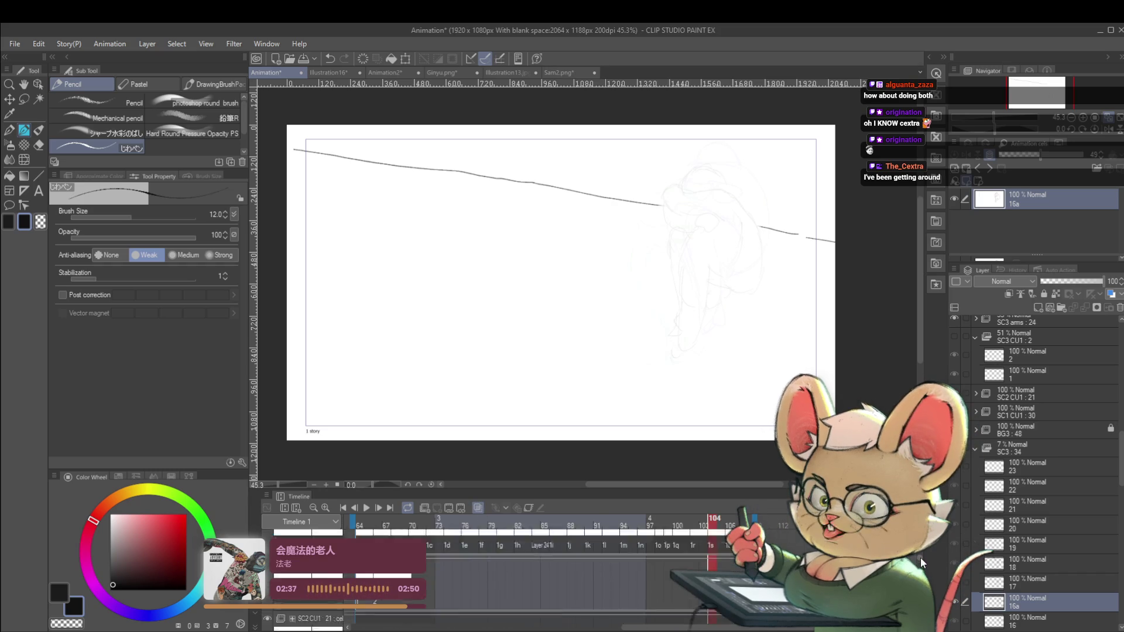
Select cel 22 near frame 105 and add two new cels, 23 and 24, after it.
left_click(712, 563)
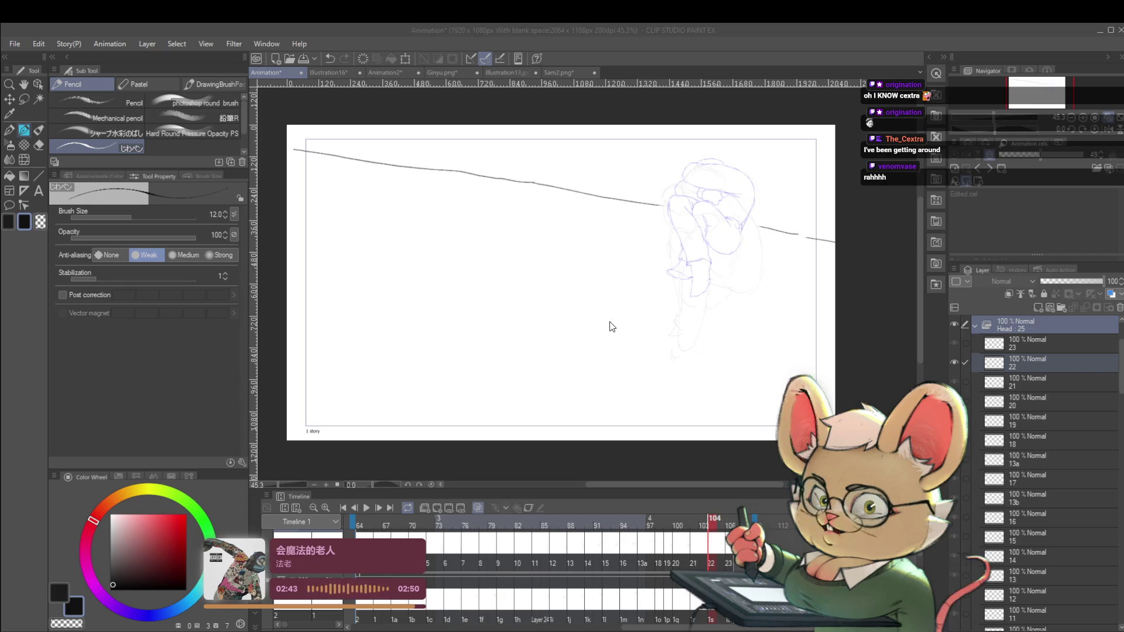
left_click(720, 562)
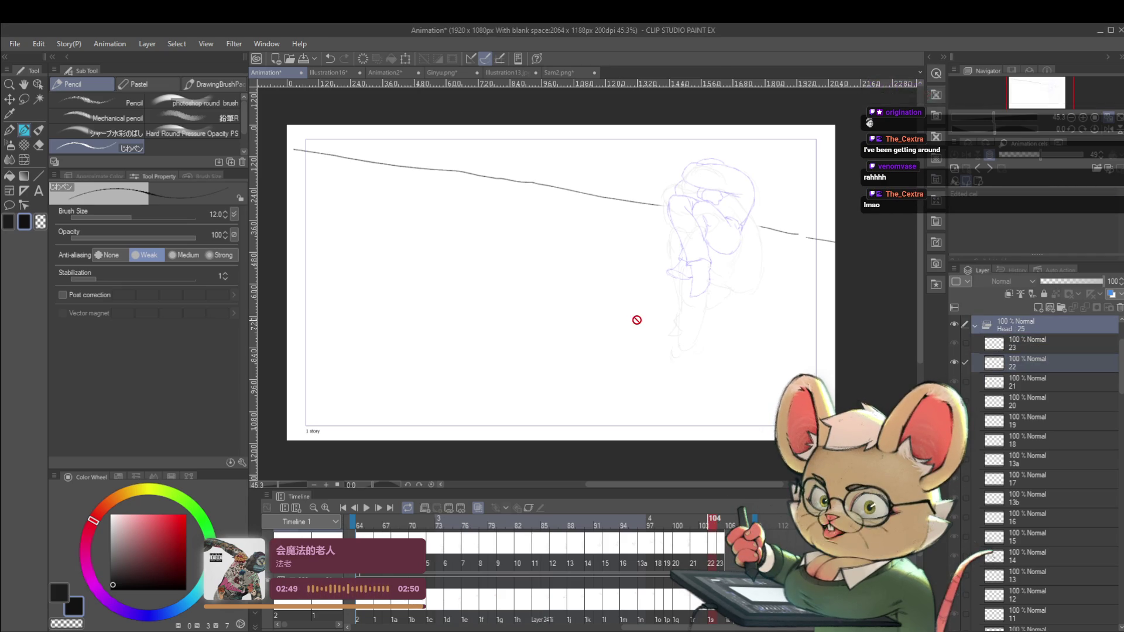
left_click(713, 615)
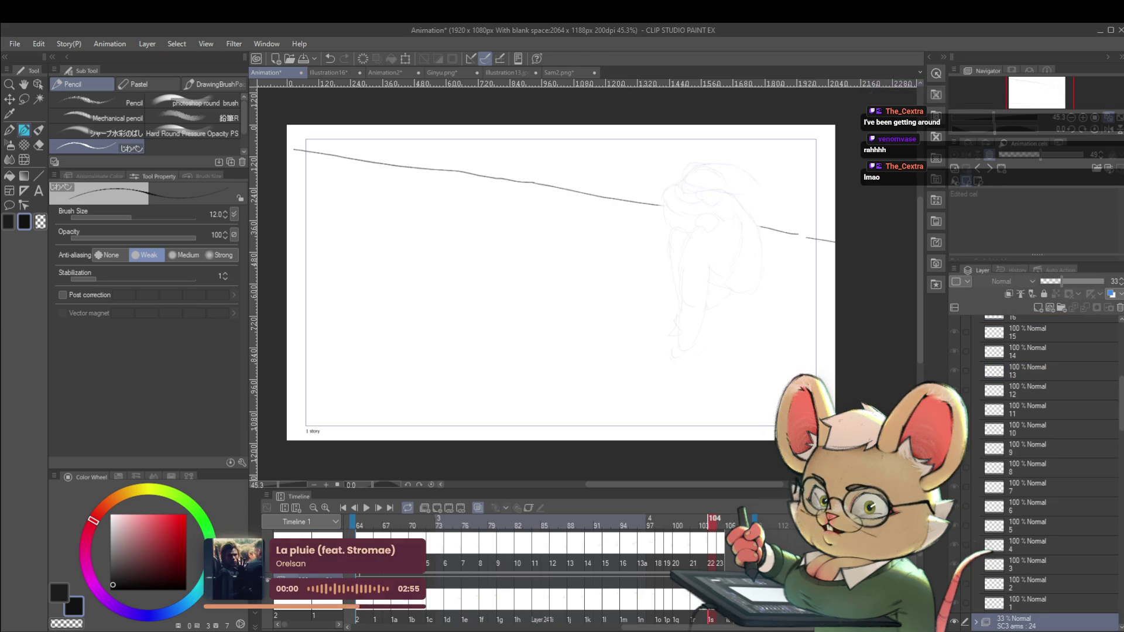
left_click(722, 556)
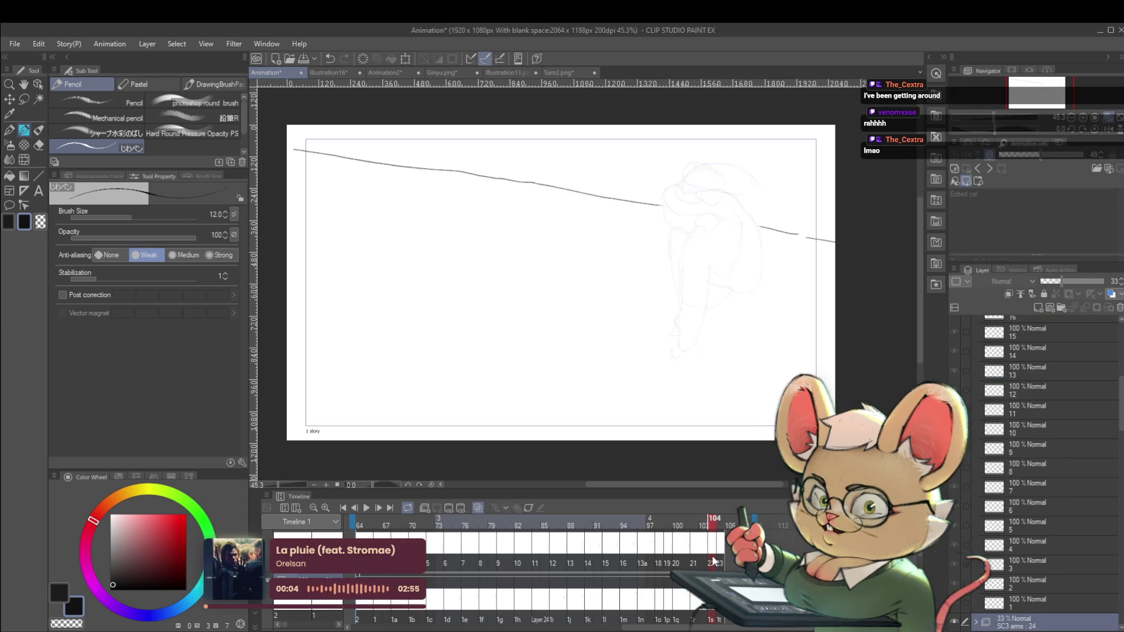
left_click(713, 563)
left_click(719, 563)
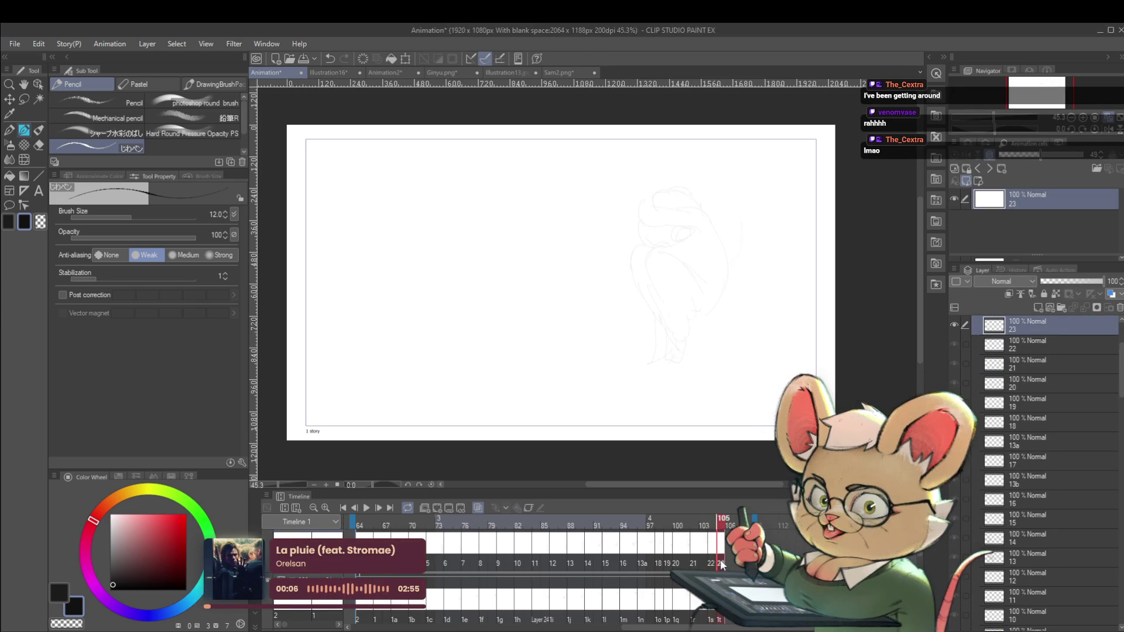
left_click(729, 564)
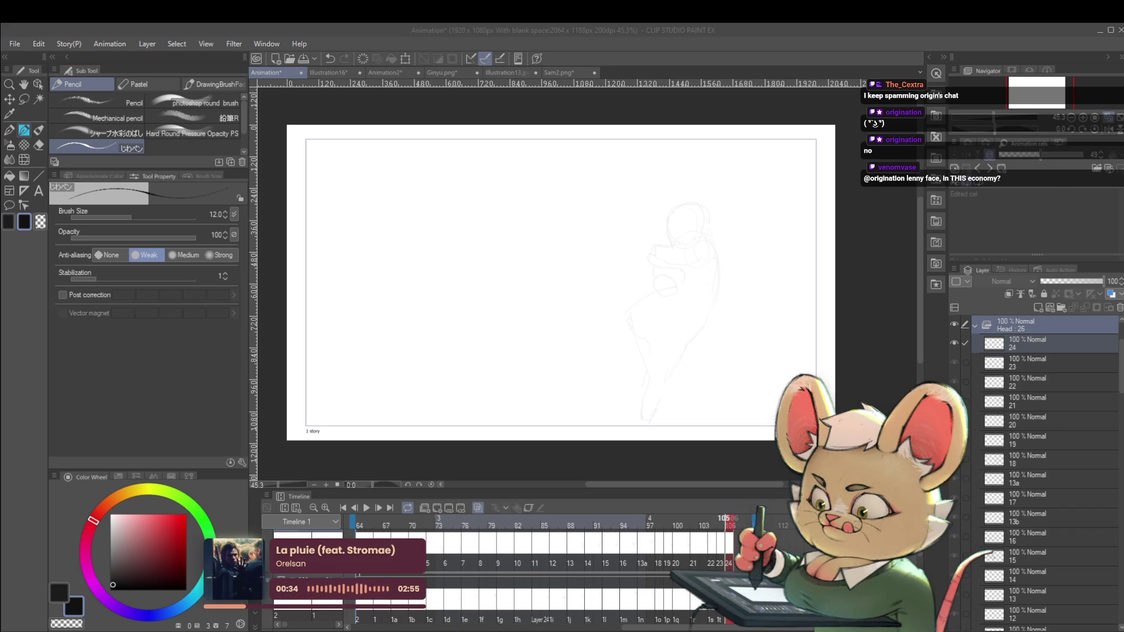
Go back to cel 22 at frame 104, zoom in on the curled figure, and switch to the Pencil.
left_click(715, 555)
left_click(715, 551)
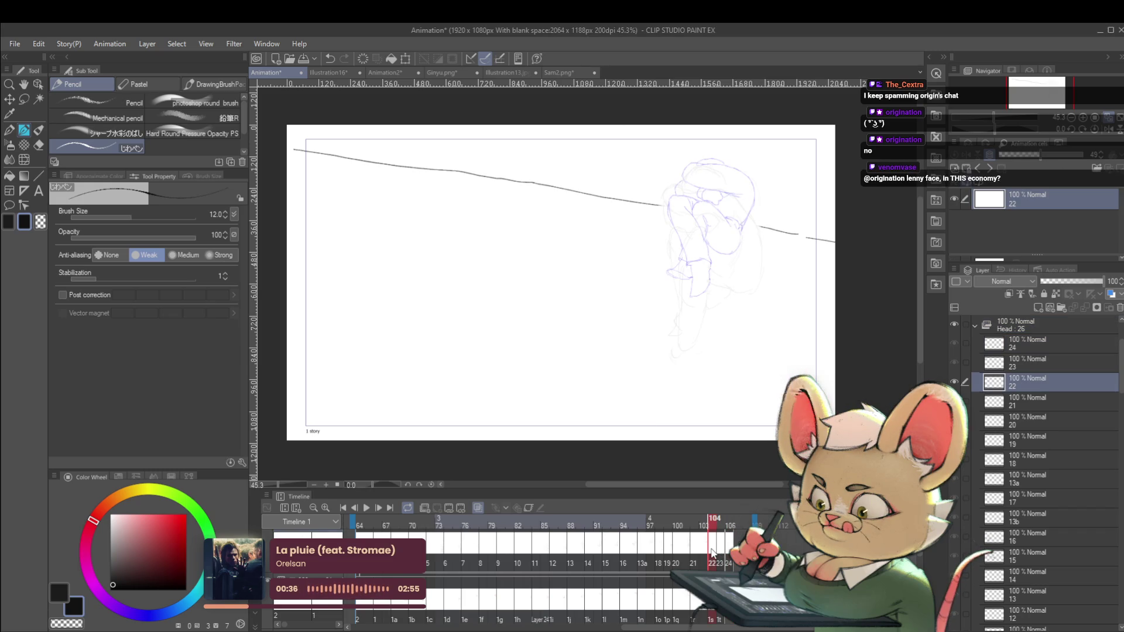
key("ctrl+Right")
key("/")
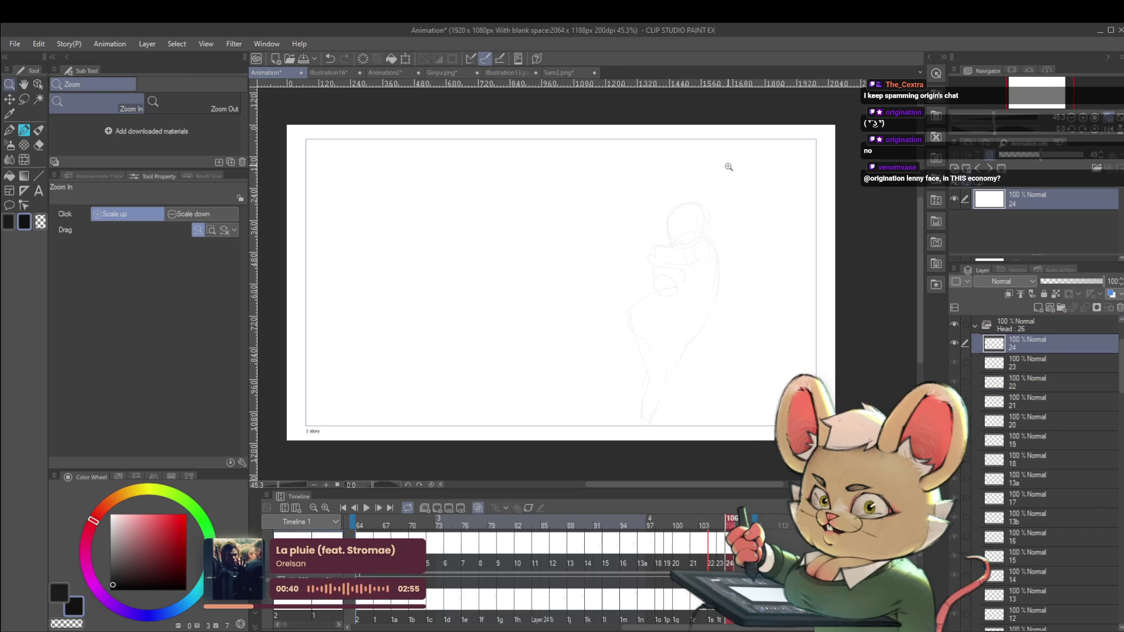
key("ctrl+Left")
key("ctrl+Left")
key("ctrl+Right")
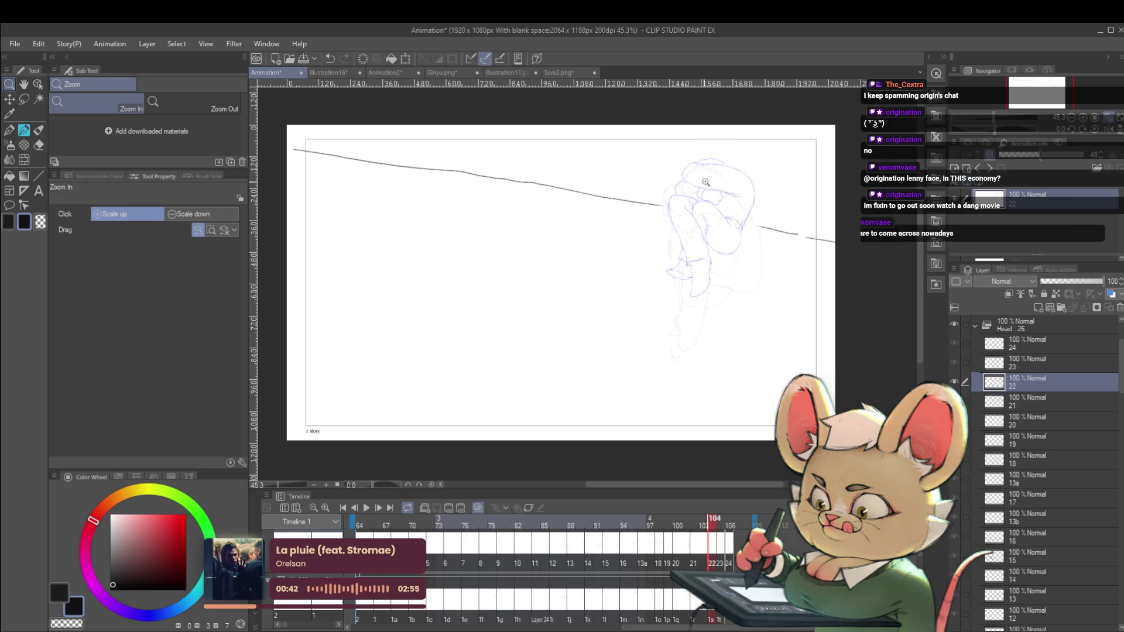
left_click(702, 155)
key("p")
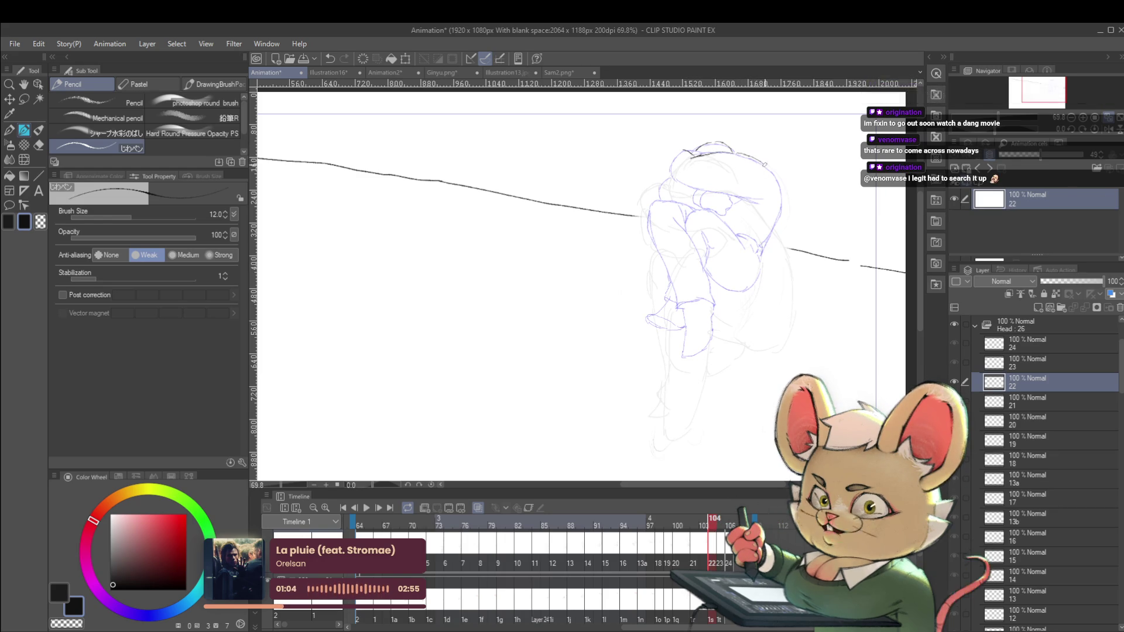
Undo stray head strokes, then darken the head's right contour and sketch a circle over it.
key("ctrl+z")
key("ctrl+z")
left_click_drag(759, 156, 764, 161)
key("ctrl+z")
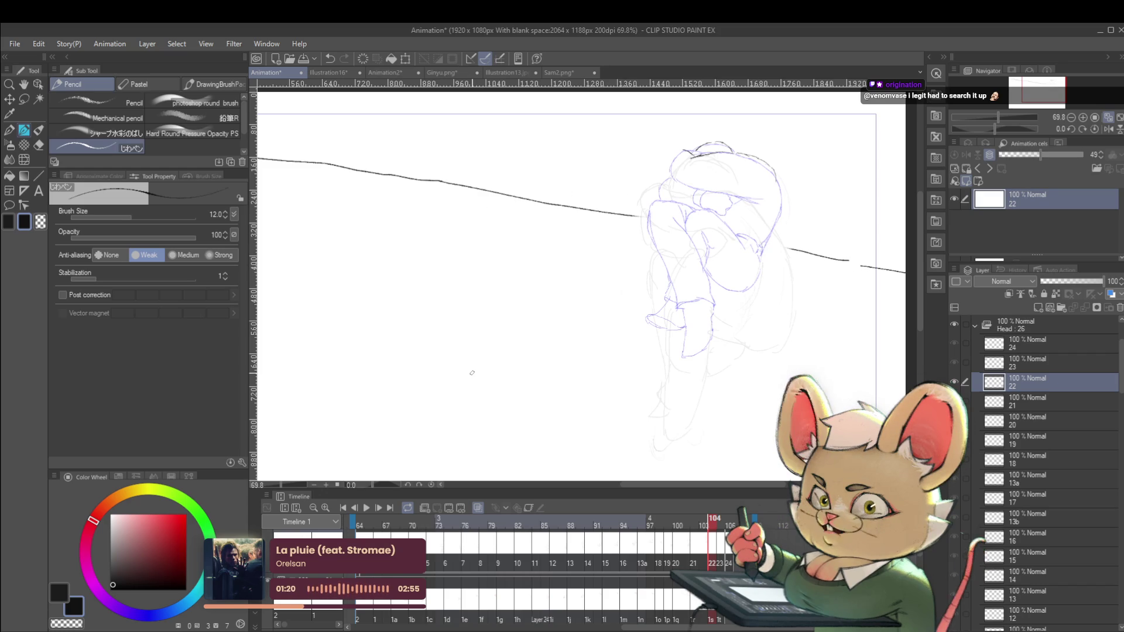
left_click_drag(778, 189, 765, 233)
left_click_drag(761, 122, 765, 123)
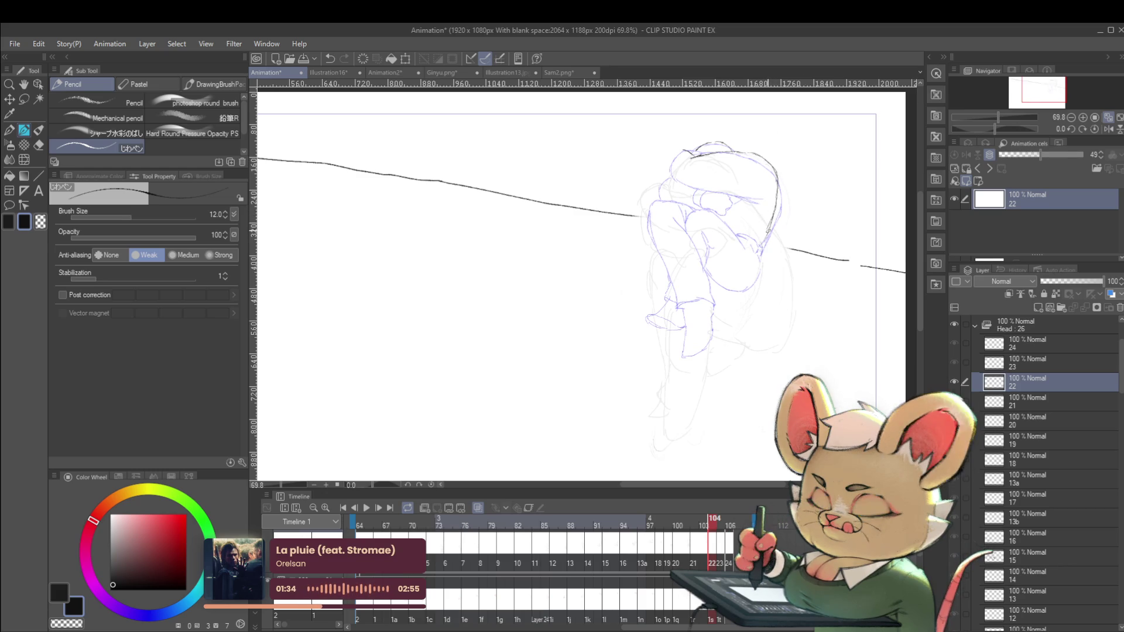
scroll(785, 216, "down", 2)
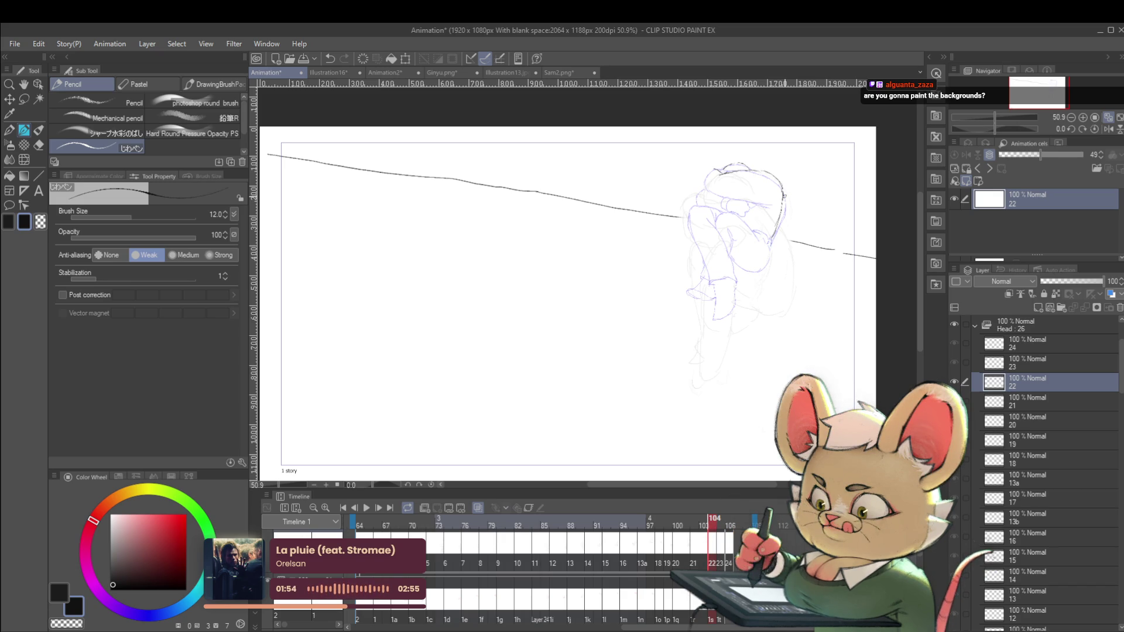
Trace clean dark lines along the figure's back curve and through its folded body in cel 22.
scroll(834, 231, "left", 2)
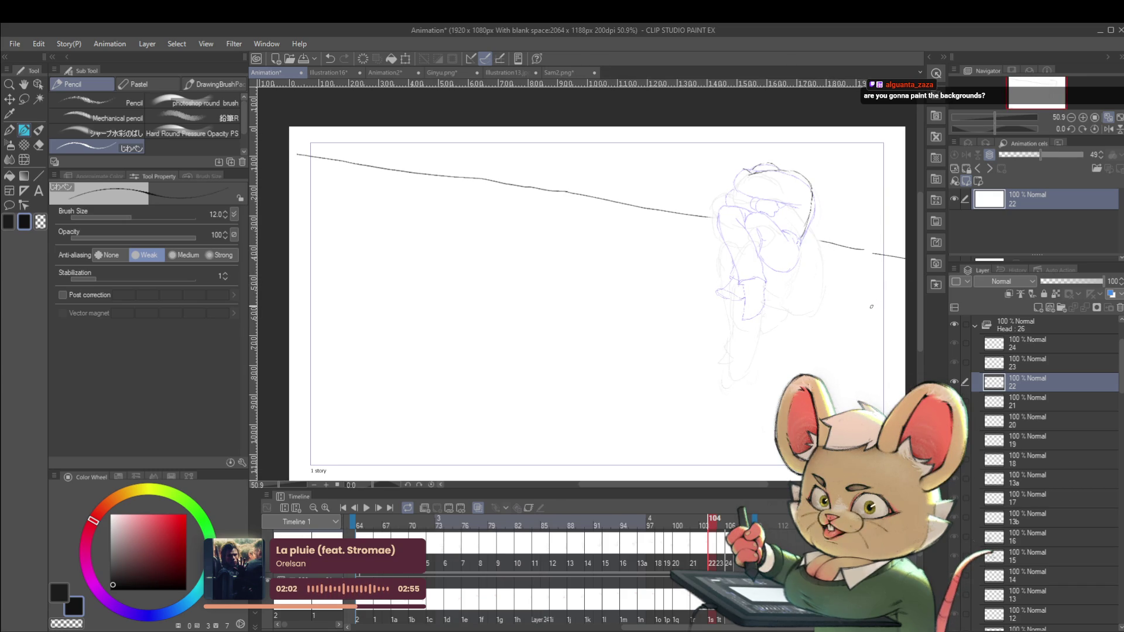
scroll(803, 208, "up", 3)
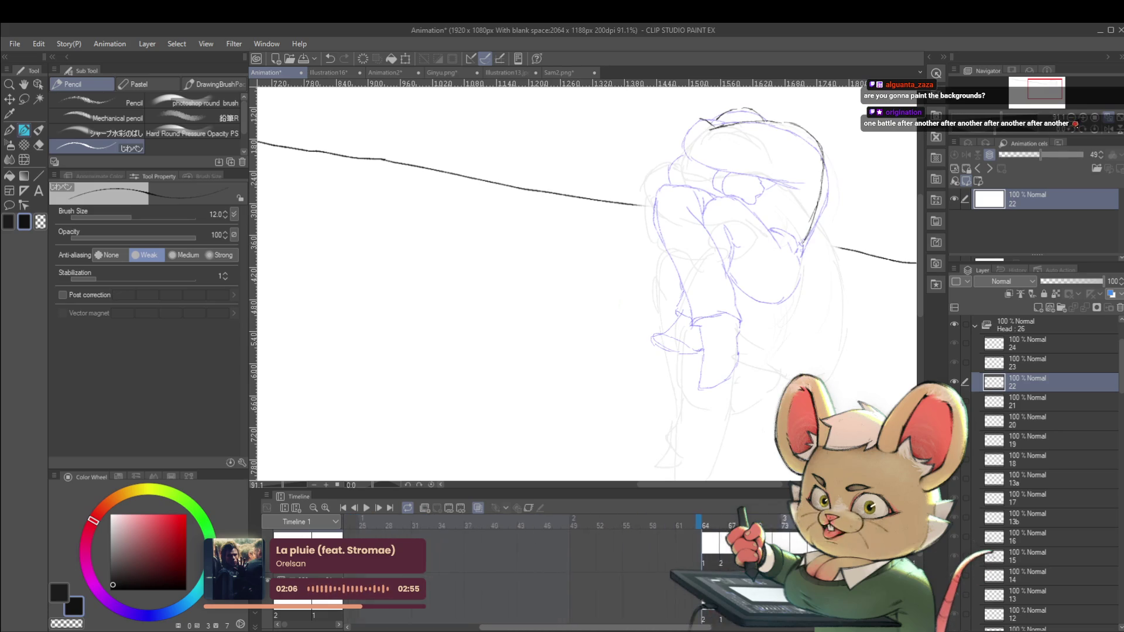
scroll(774, 630, "right", 1)
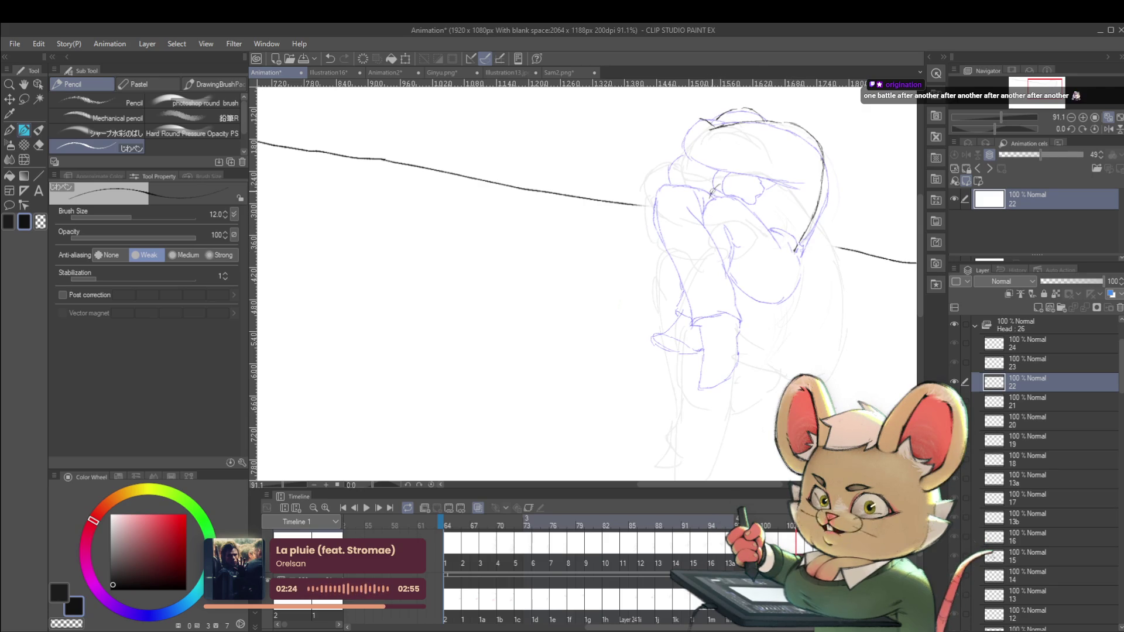
left_click_drag(732, 182, 774, 239)
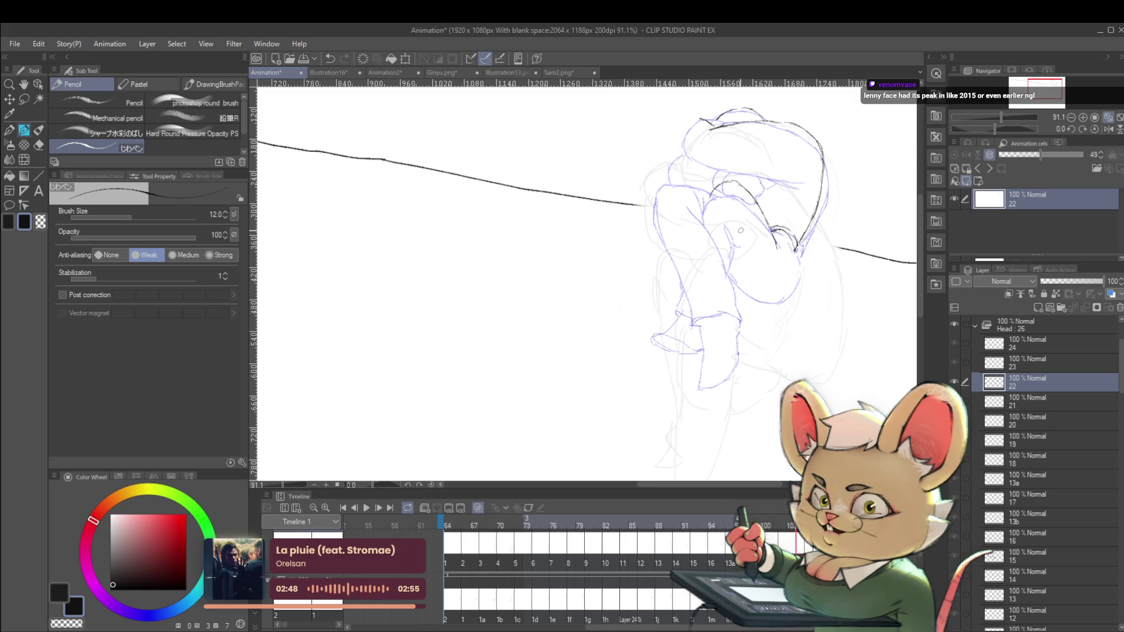
left_click_drag(711, 195, 706, 226)
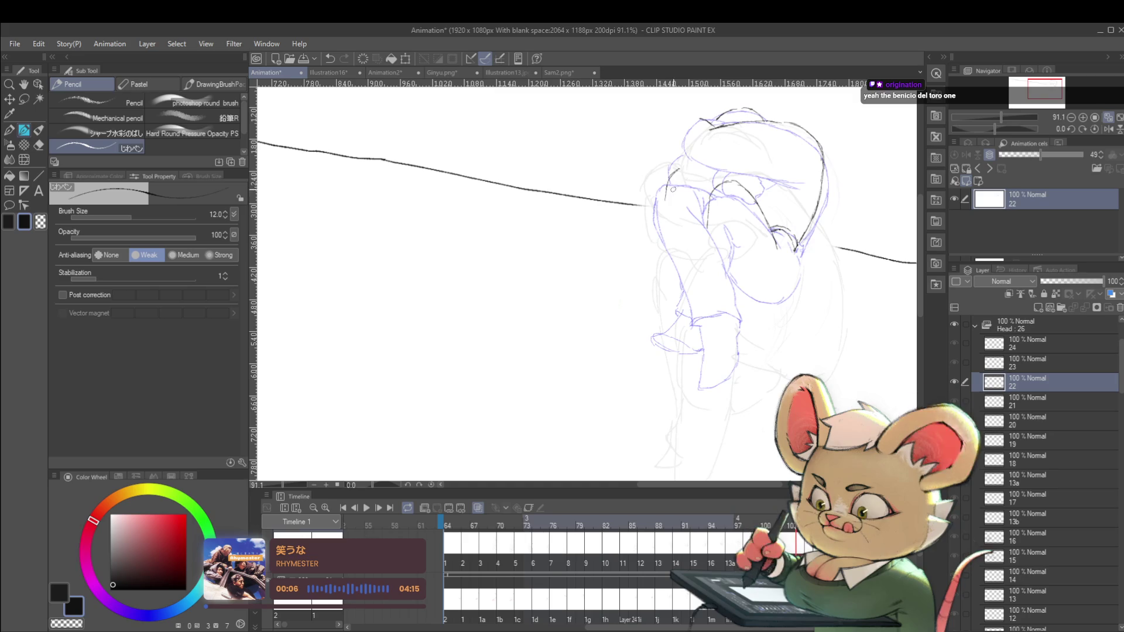
Trace dark lines over the figure's back edge, top of the head, body and folded legs.
left_click_drag(667, 185, 666, 215)
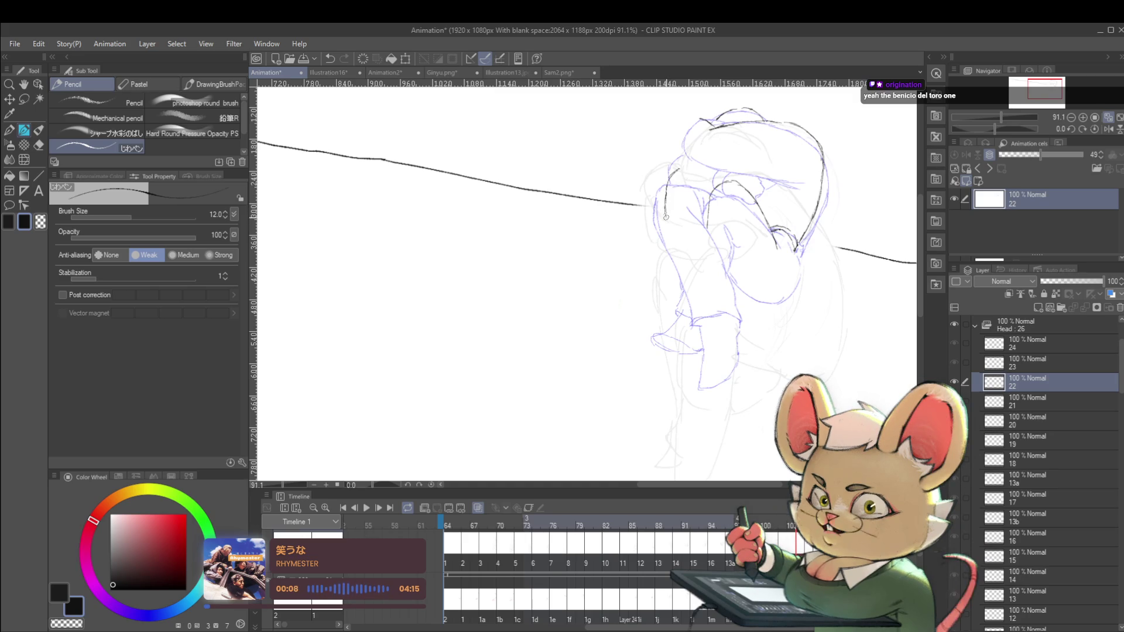
left_click_drag(673, 235, 688, 272)
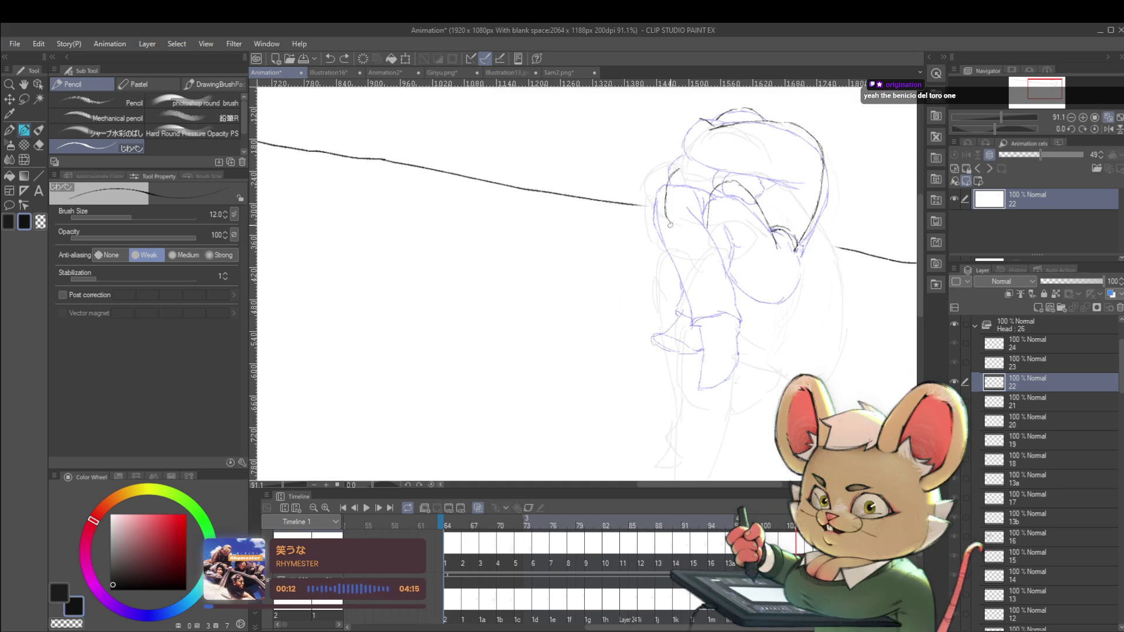
left_click_drag(683, 275, 689, 310)
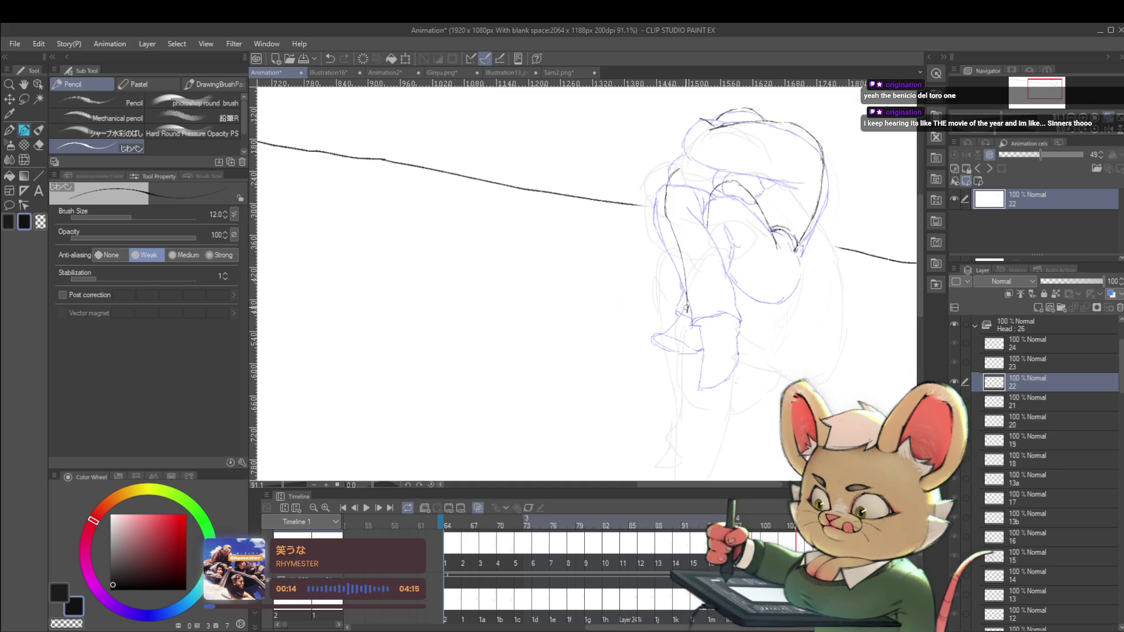
left_click_drag(691, 170, 699, 174)
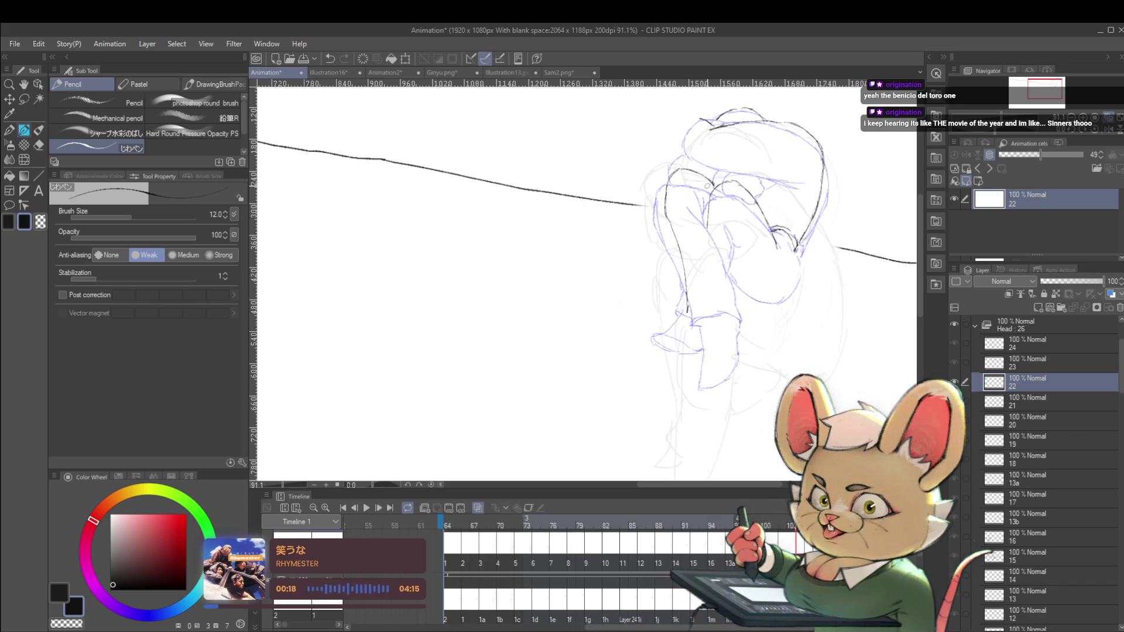
left_click_drag(709, 187, 705, 196)
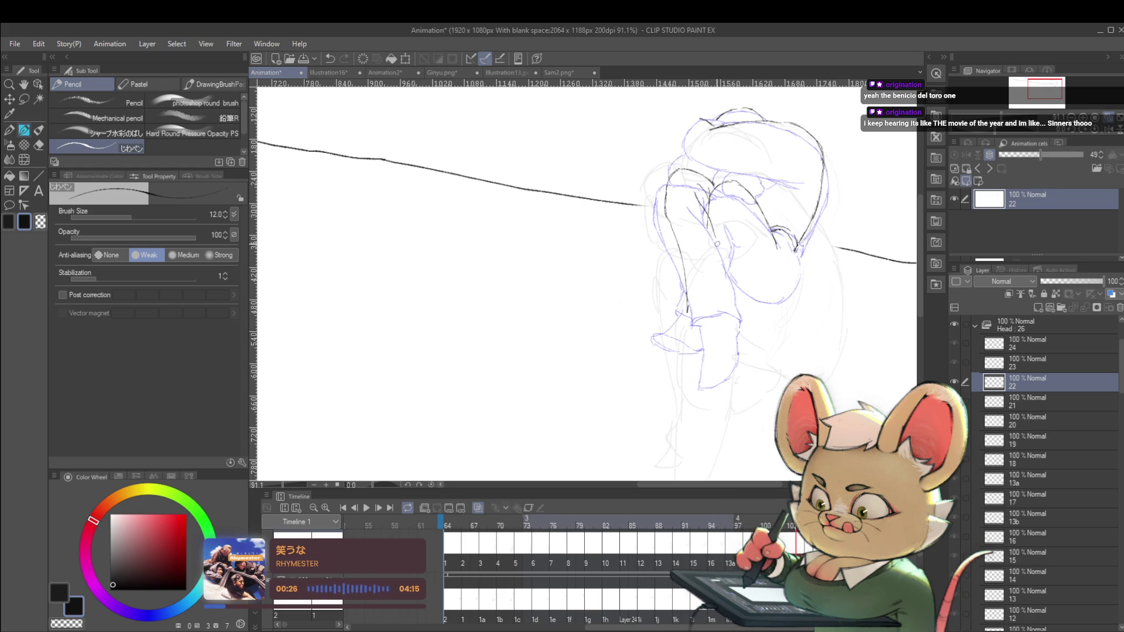
mouse_move(703, 208)
left_mouse_down()
mouse_move(720, 233)
mouse_move(724, 295)
left_mouse_up()
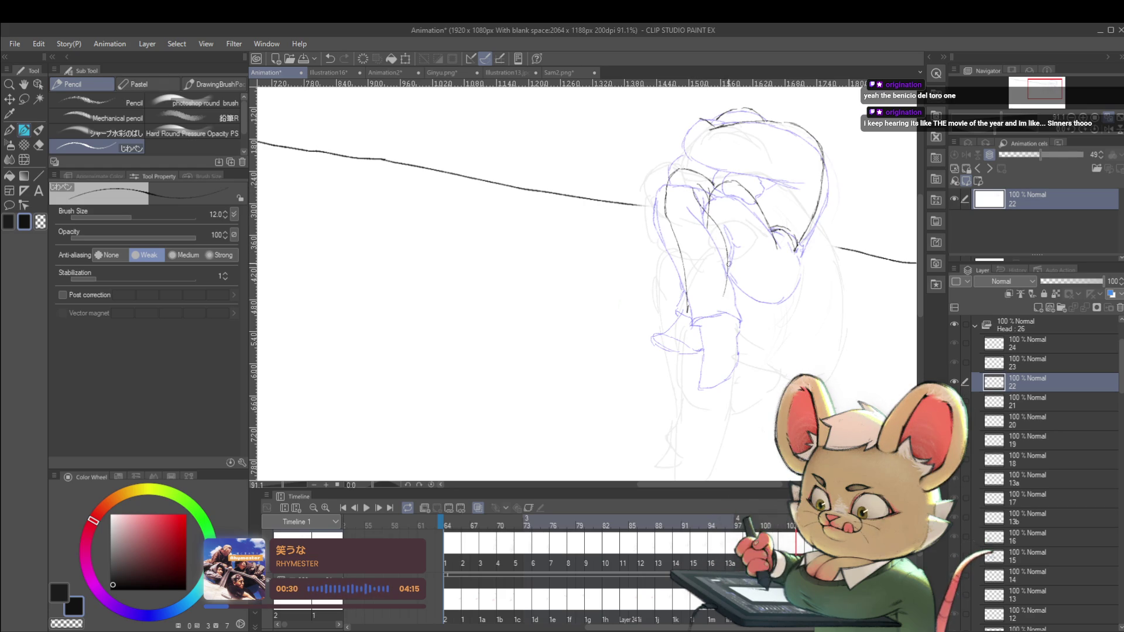
left_click_drag(729, 257, 727, 279)
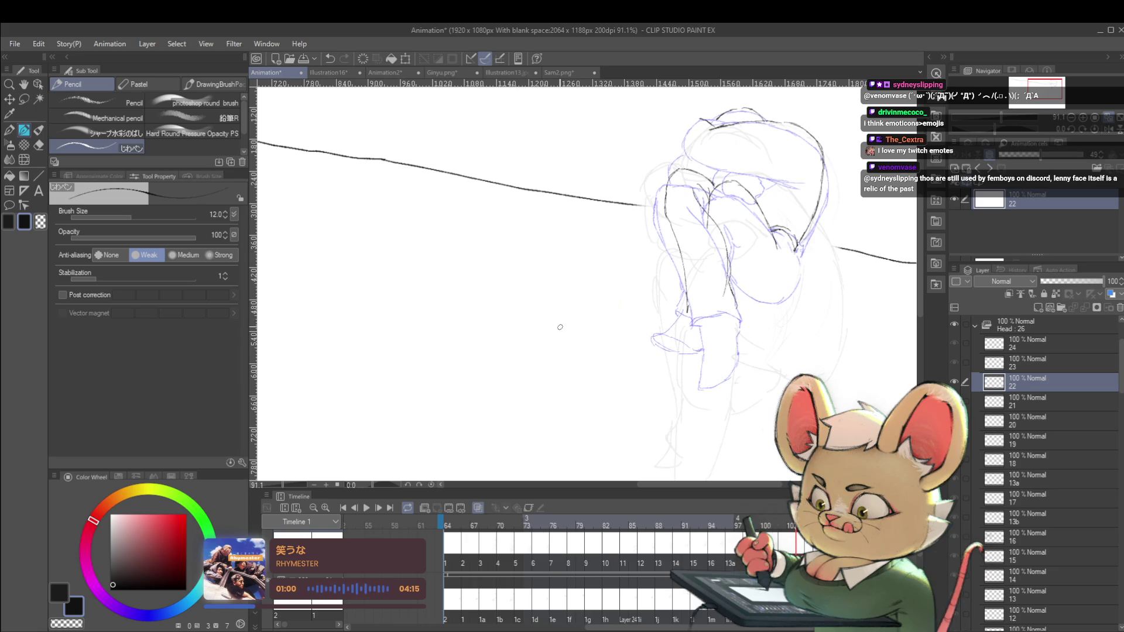
left_click_drag(547, 313, 562, 311)
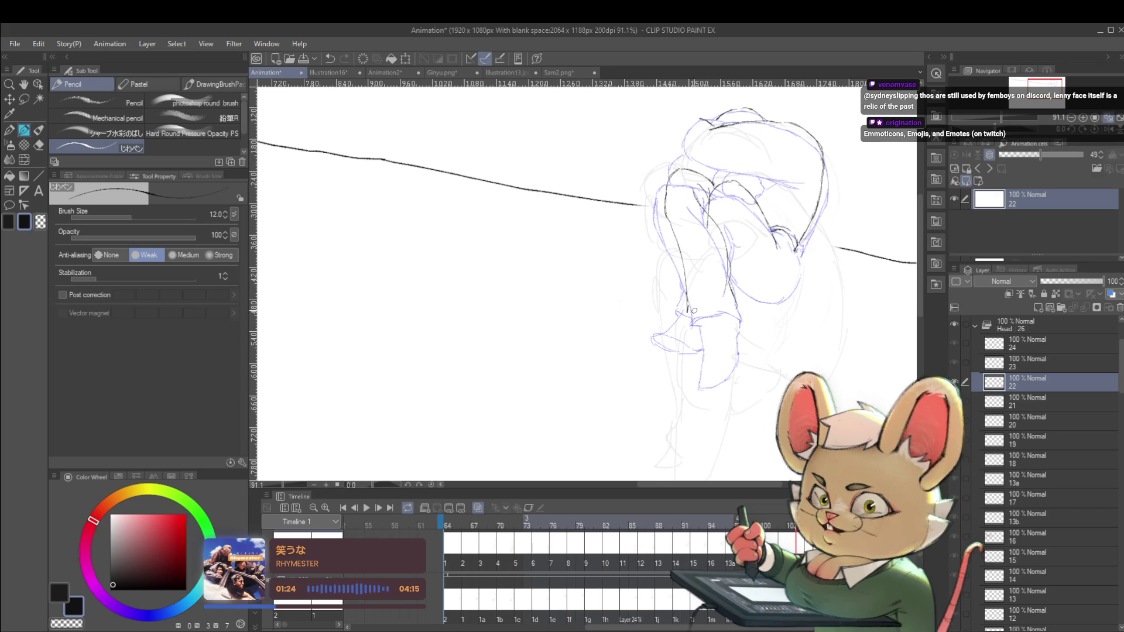
Draw dark leg outlines, undo a bad stroke, and outline the feet at the bottom of the legs.
left_click_drag(690, 311, 737, 306)
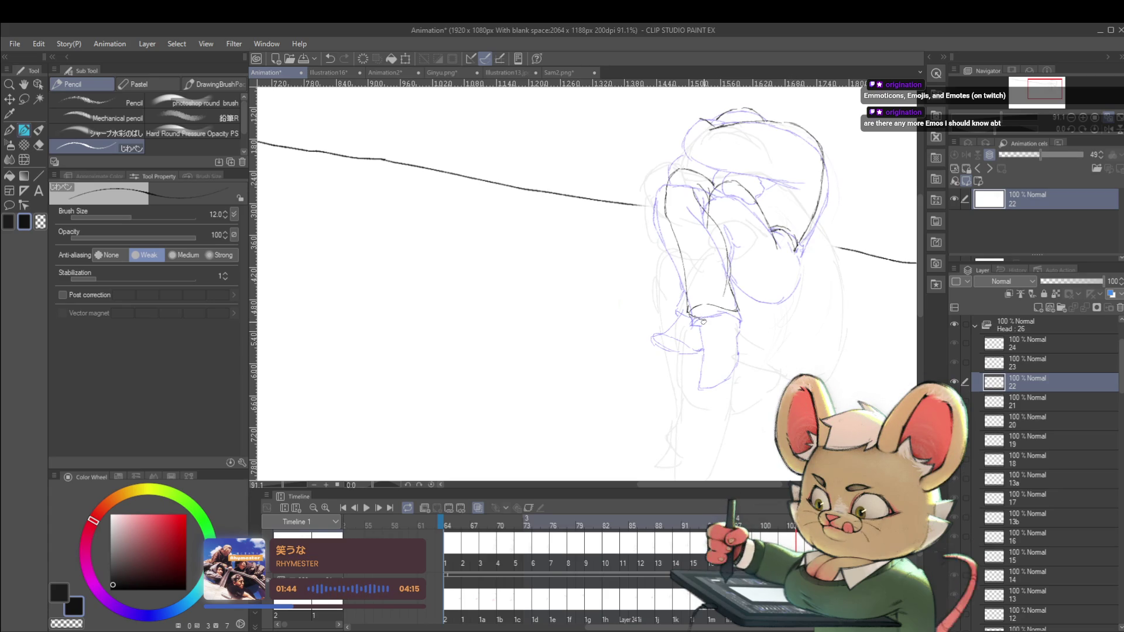
mouse_move(697, 318)
left_mouse_down()
mouse_move(714, 387)
mouse_move(728, 381)
left_mouse_up()
key("ctrl+z")
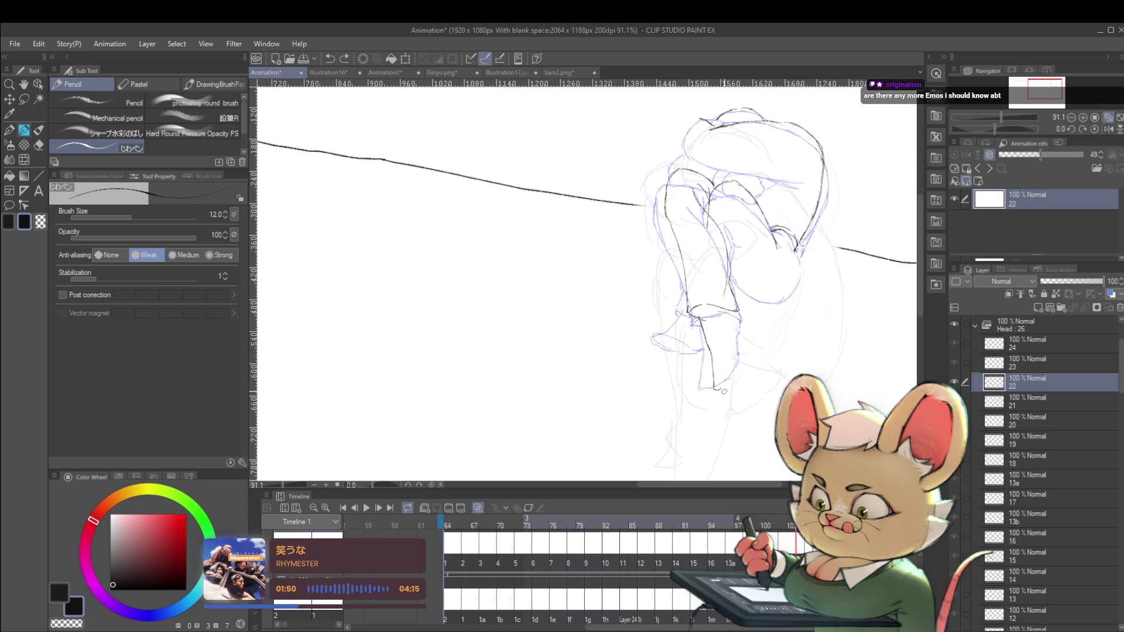
left_click_drag(741, 355, 741, 339)
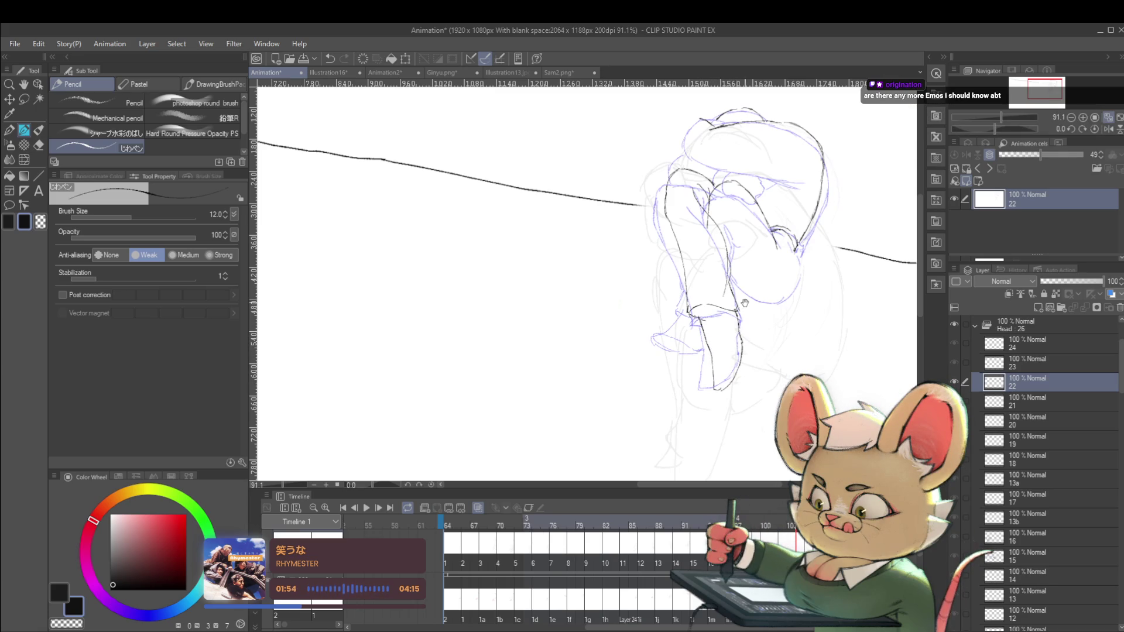
scroll(743, 307, "down", 2)
scroll(742, 307, "up", 3)
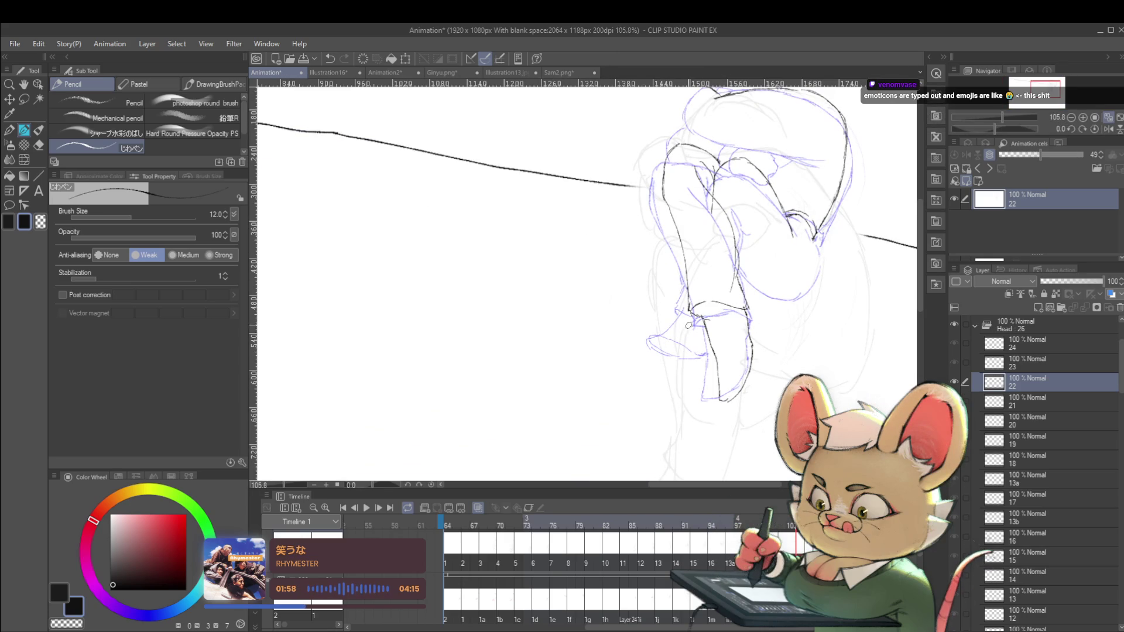
mouse_move(681, 344)
left_mouse_down()
mouse_move(669, 366)
mouse_move(679, 379)
left_mouse_up()
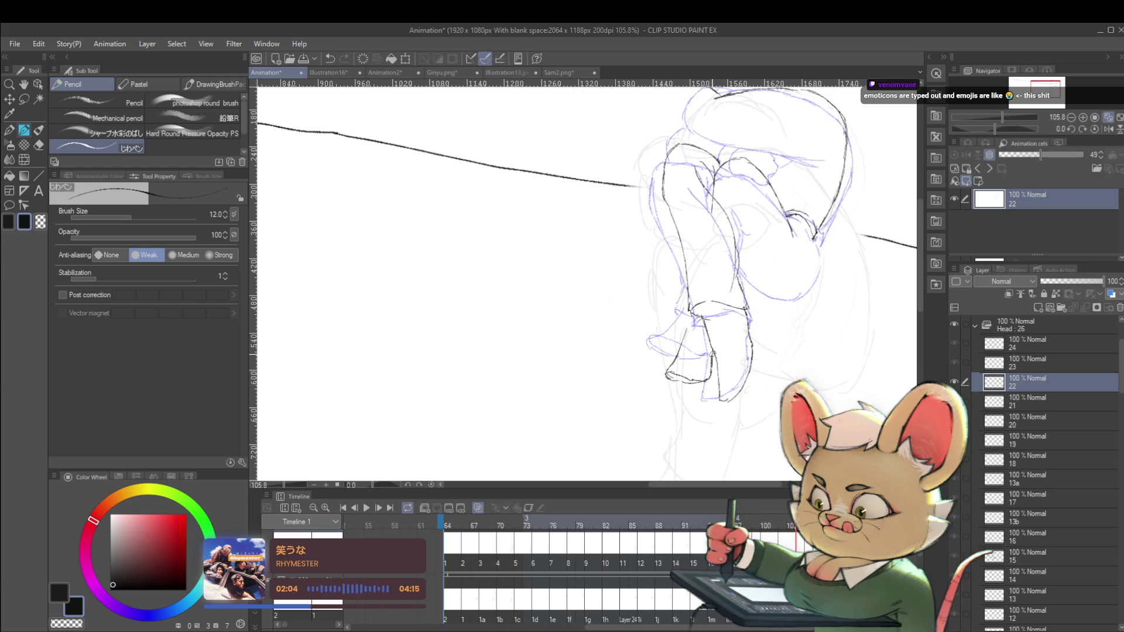
scroll(715, 304, "down", 5)
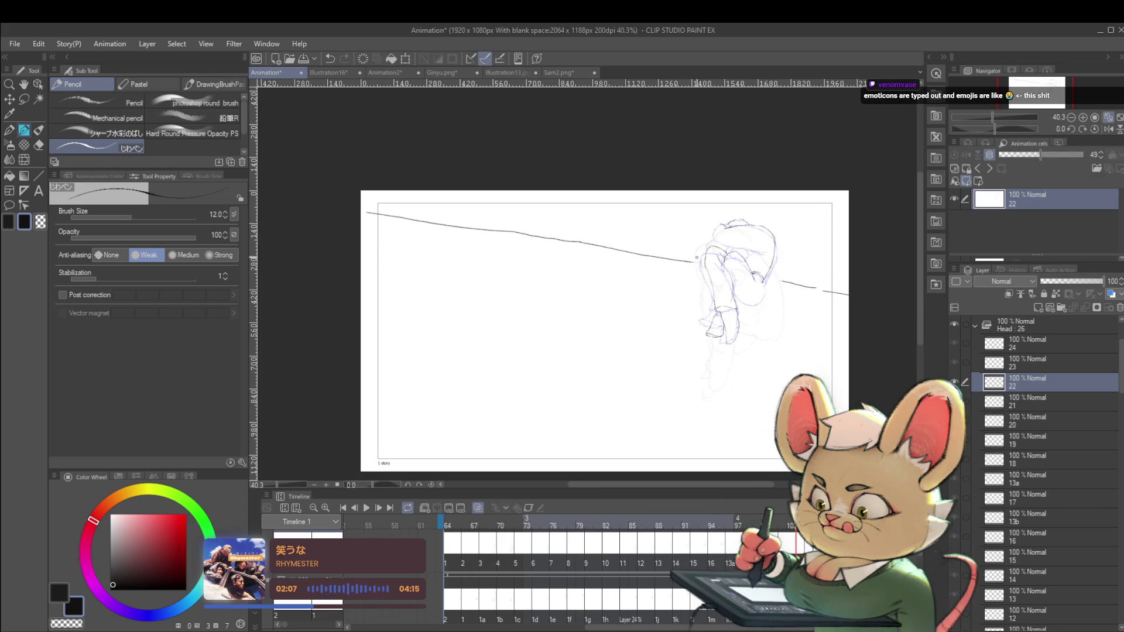
Zoom out and flip the canvas view horizontally to check cel 22's drawing mirrored.
scroll(697, 256, "up", 2)
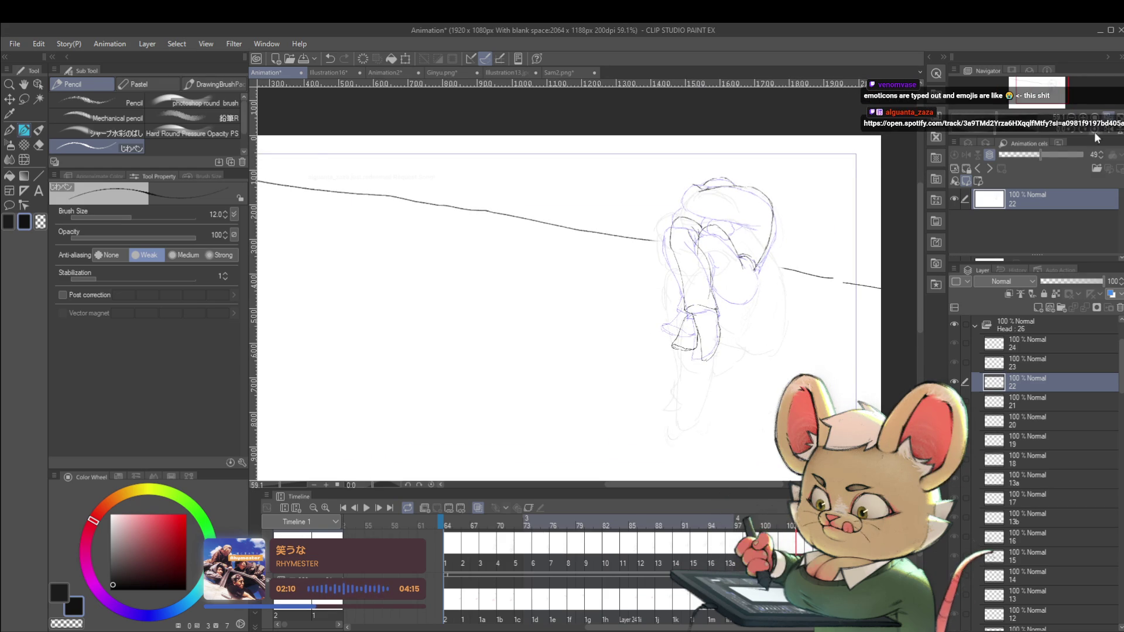
key("h")
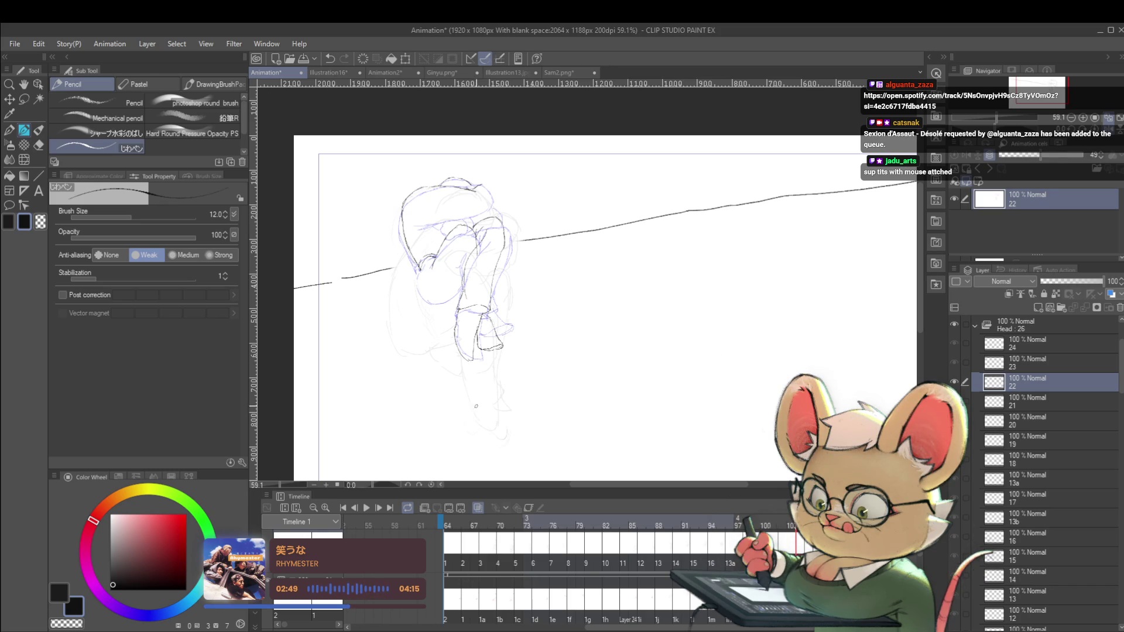
Zoom in on frame 22's figure and add pencil strokes along the head outline.
left_click(492, 259)
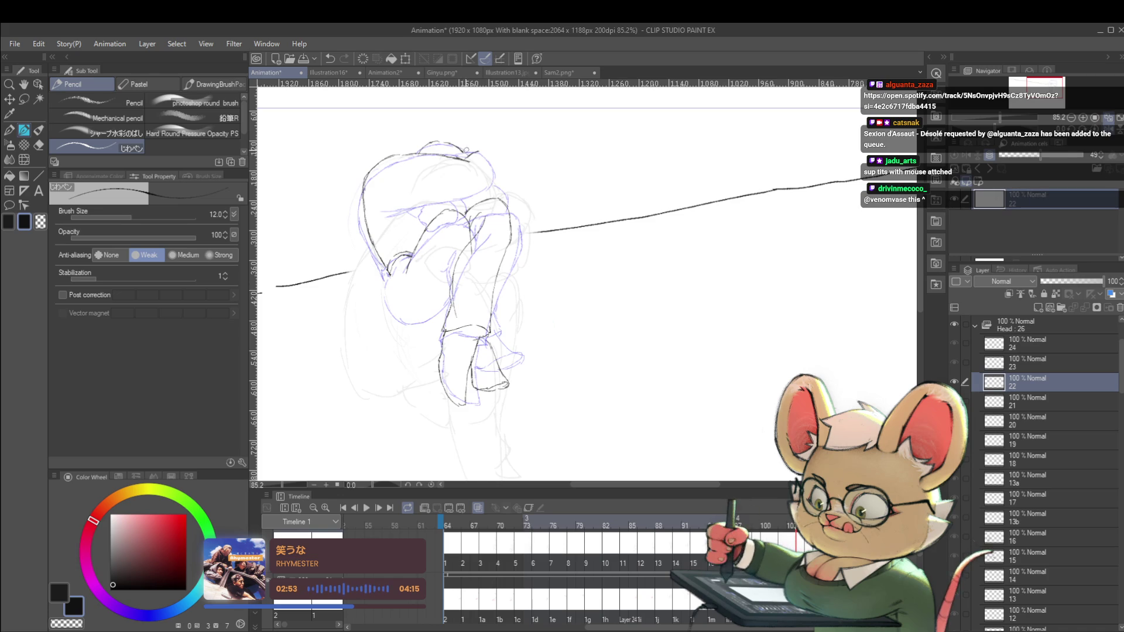
left_click_drag(466, 150, 476, 151)
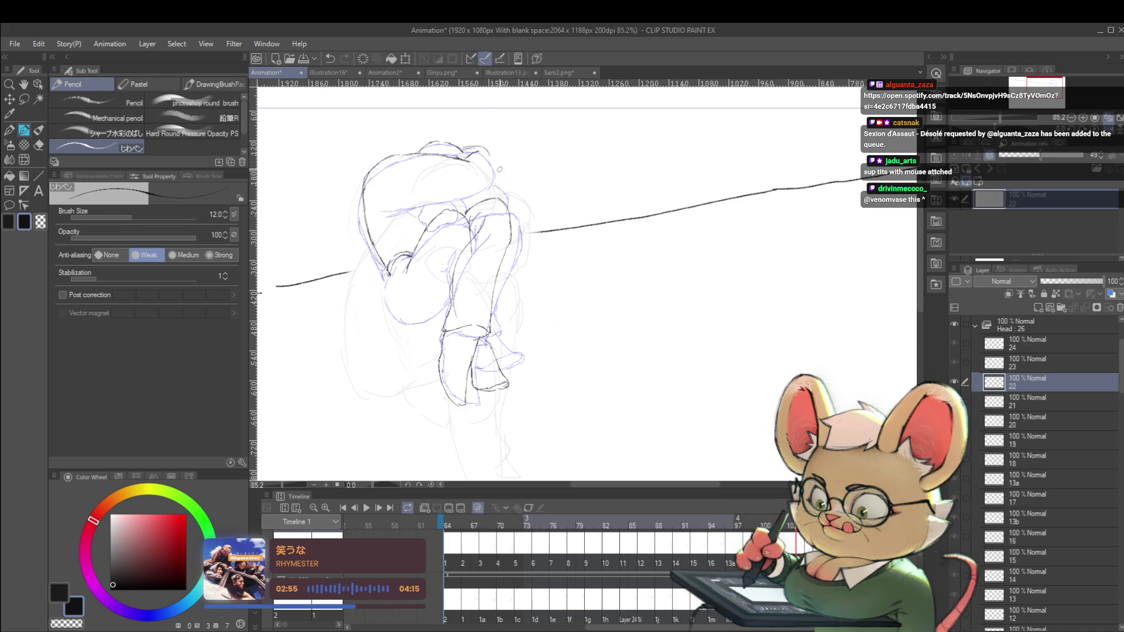
left_click_drag(483, 150, 491, 161)
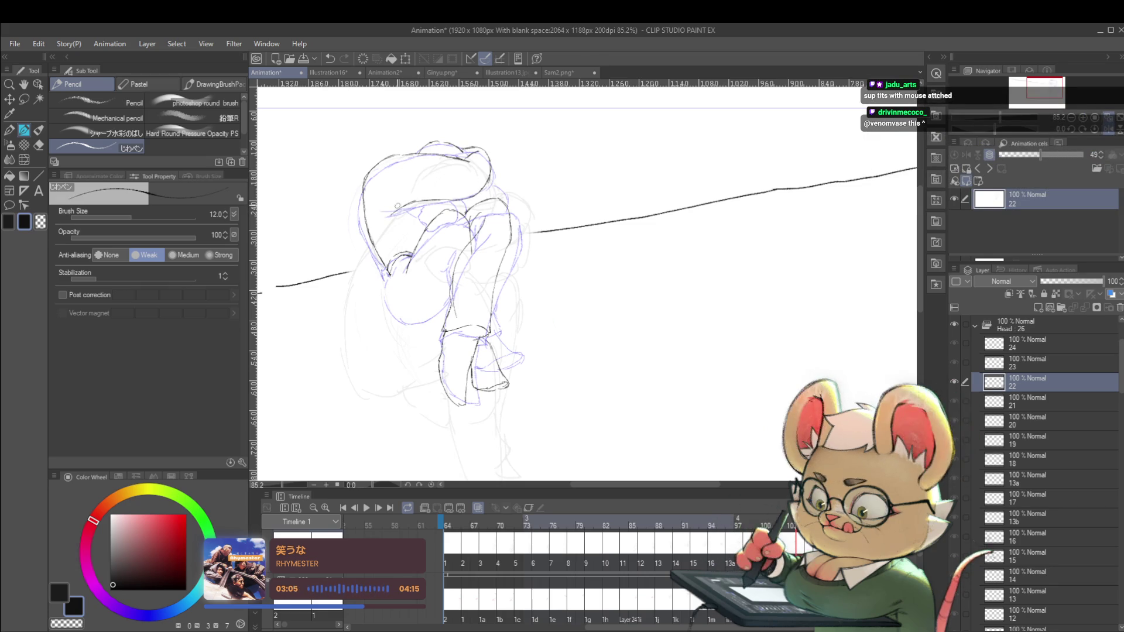
left_click_drag(409, 202, 389, 208)
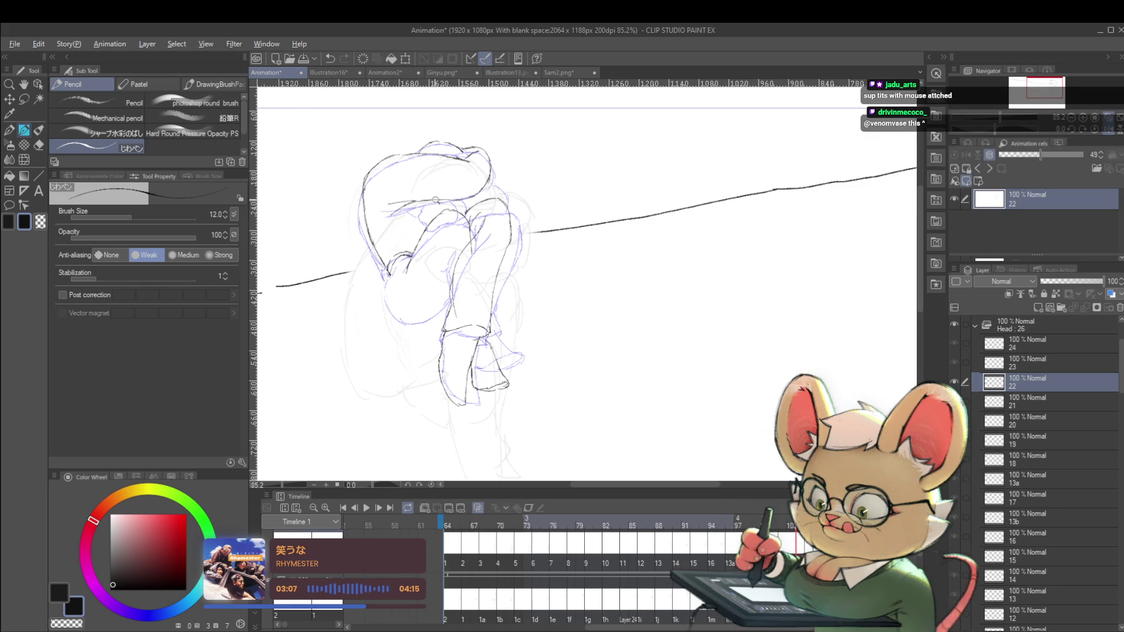
Draw a curving pencil line along the figure's leg.
scroll(428, 199, "down", 4)
scroll(436, 185, "up", 5)
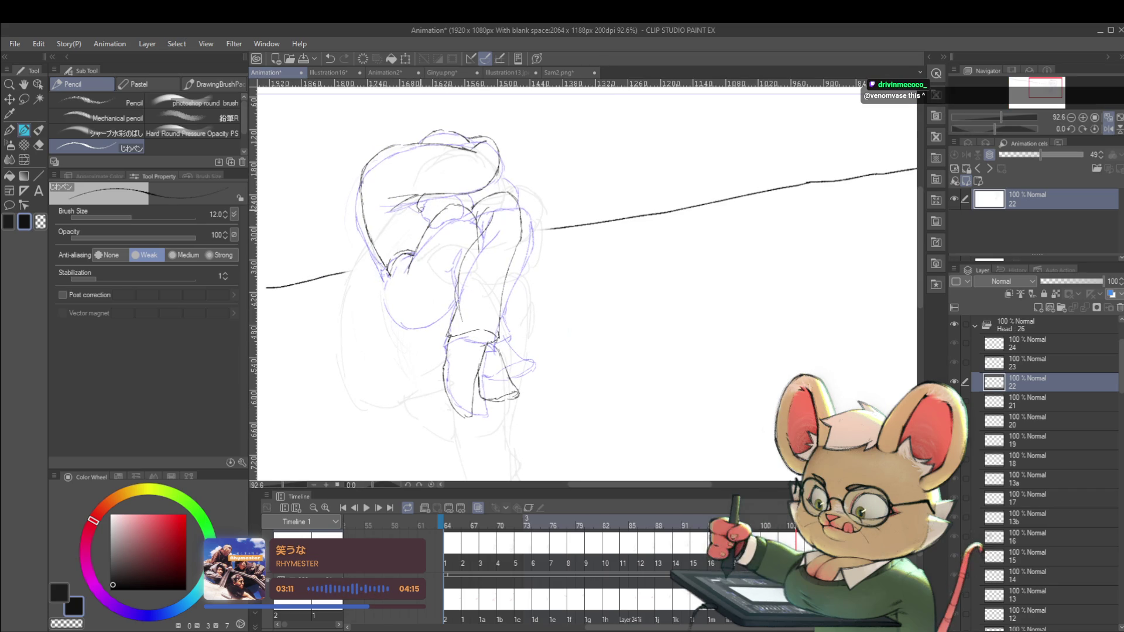
scroll(428, 216, "down", 5)
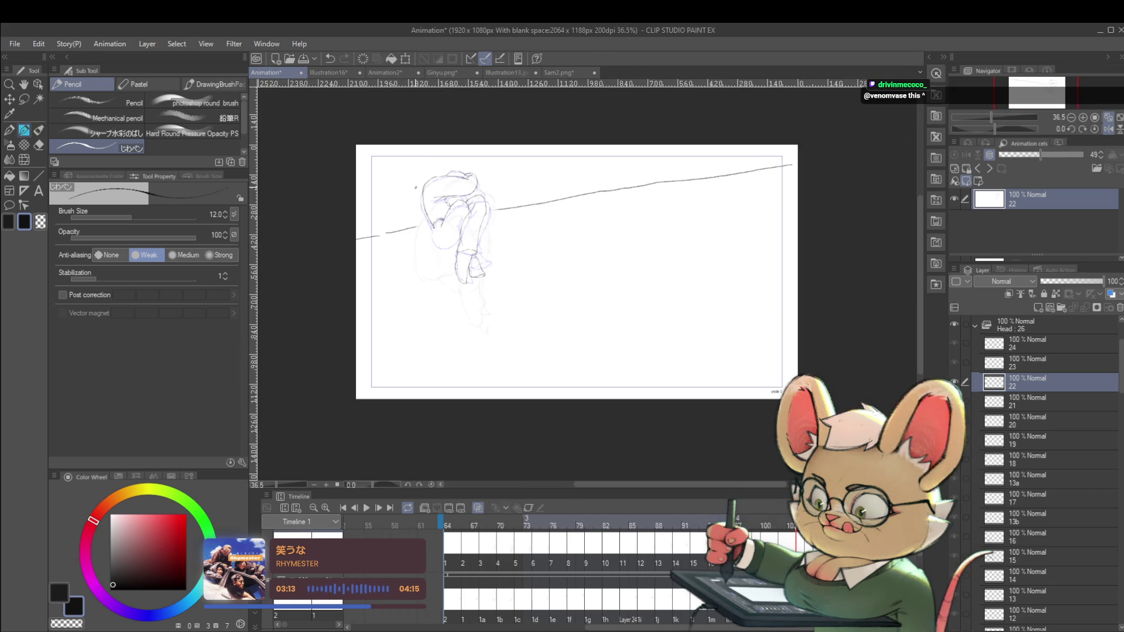
scroll(415, 188, "up", 5)
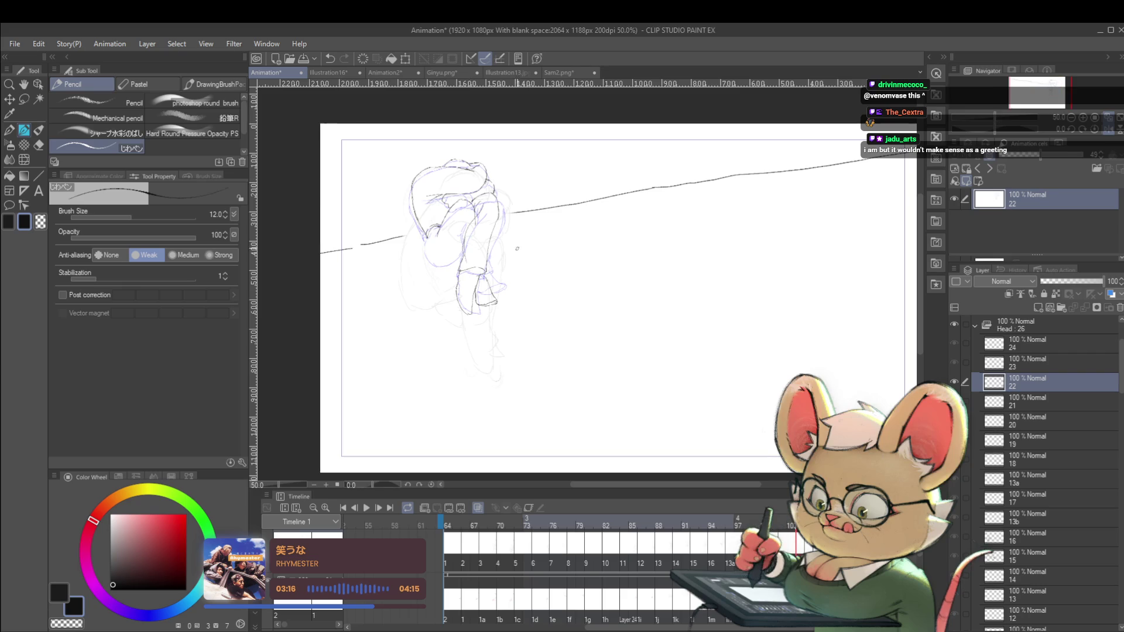
scroll(463, 246, "up", 4)
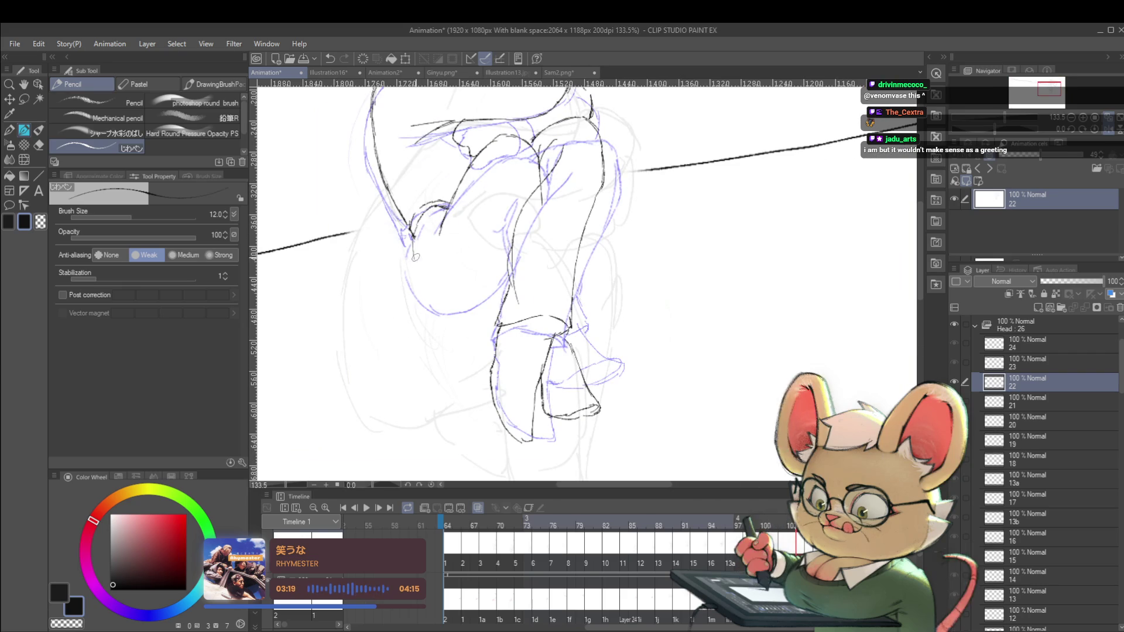
mouse_move(410, 233)
left_mouse_down()
mouse_move(436, 301)
mouse_move(486, 301)
mouse_move(505, 284)
left_mouse_up()
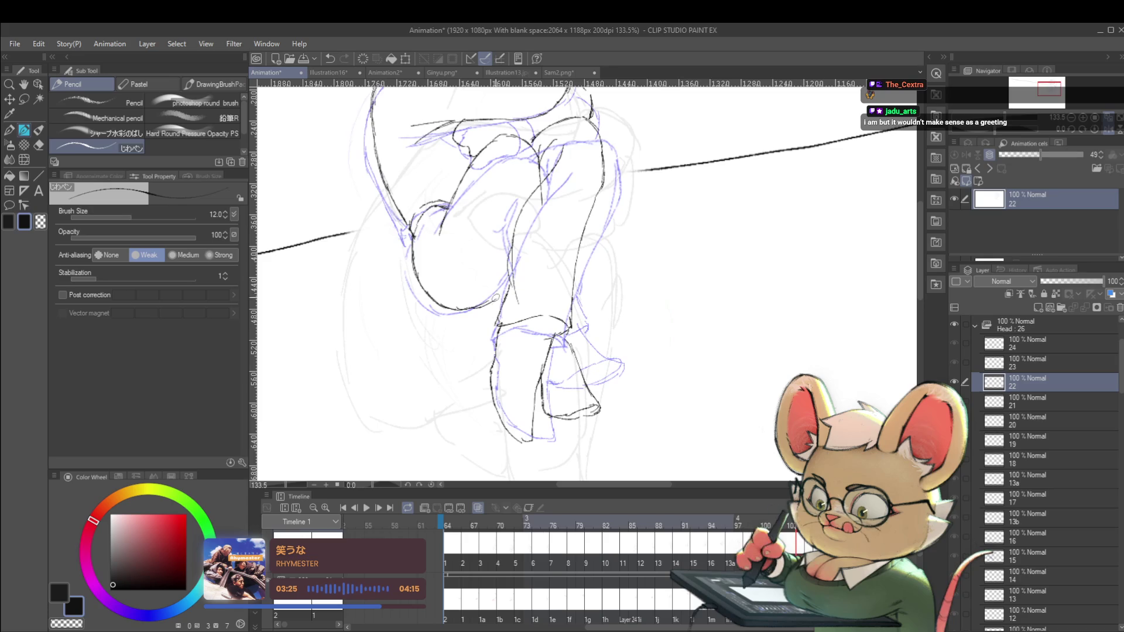
Turn off onion skinning and draw the line of the figure's forearm.
scroll(582, 281, "down", 5)
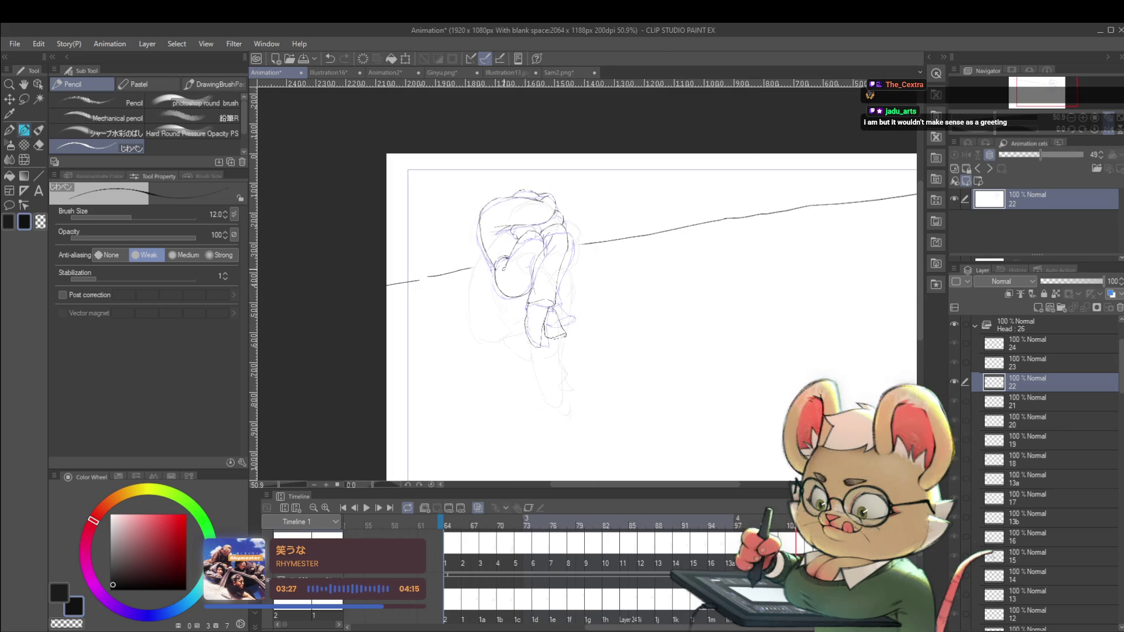
left_click(476, 509)
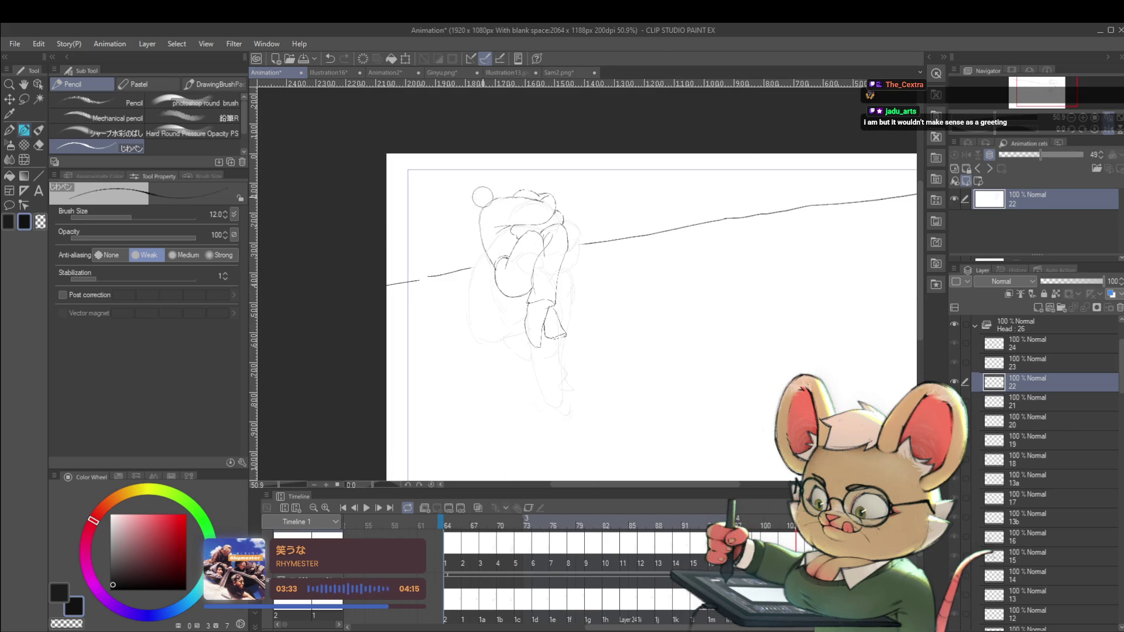
scroll(502, 259, "up", 2)
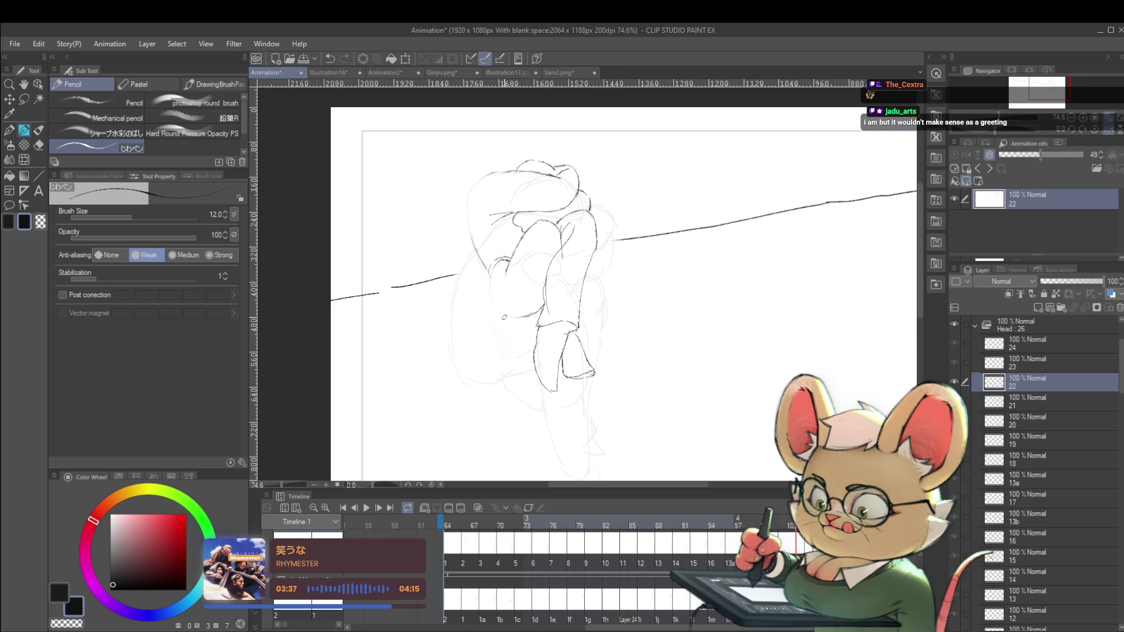
left_click_drag(487, 278, 501, 315)
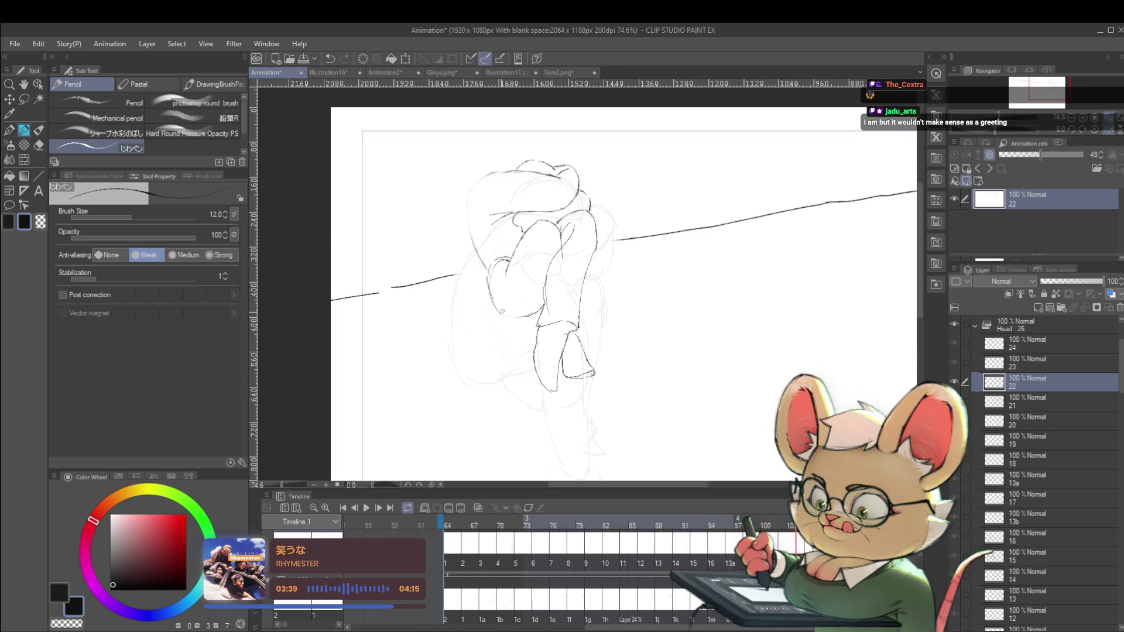
Flip between frames 21 and 22 to compare the poses, ending on frame 22.
key("alt+bracketleft")
key("alt+bracketright")
key("alt+bracketleft")
key("alt+bracketright")
key("alt+bracketleft")
key("alt+bracketright")
key("alt+bracketleft")
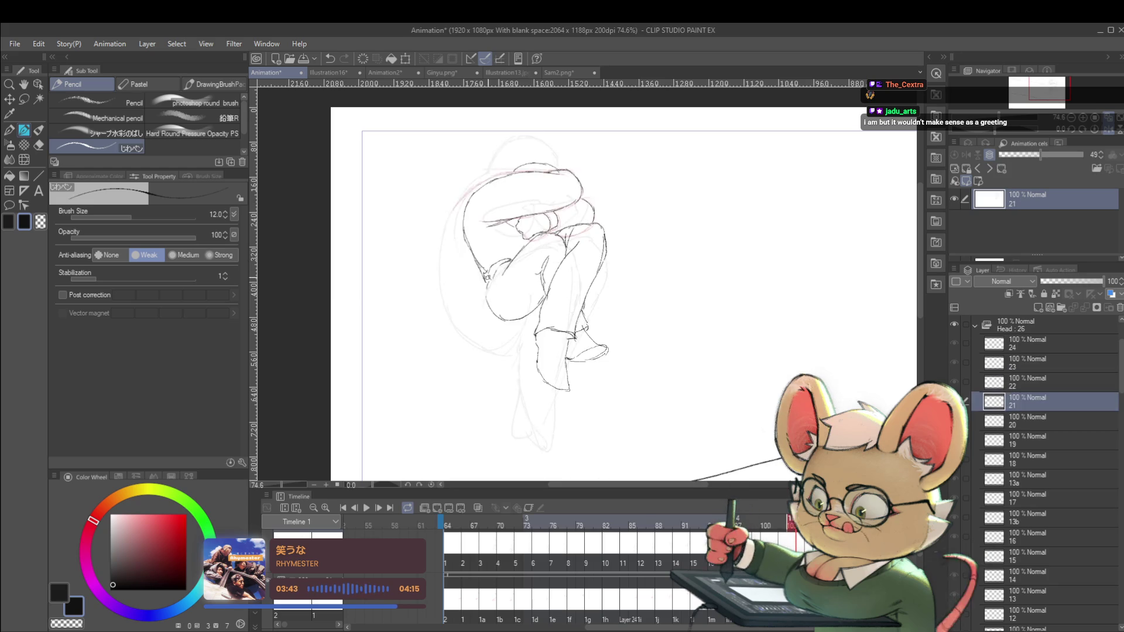
key("alt+bracketright")
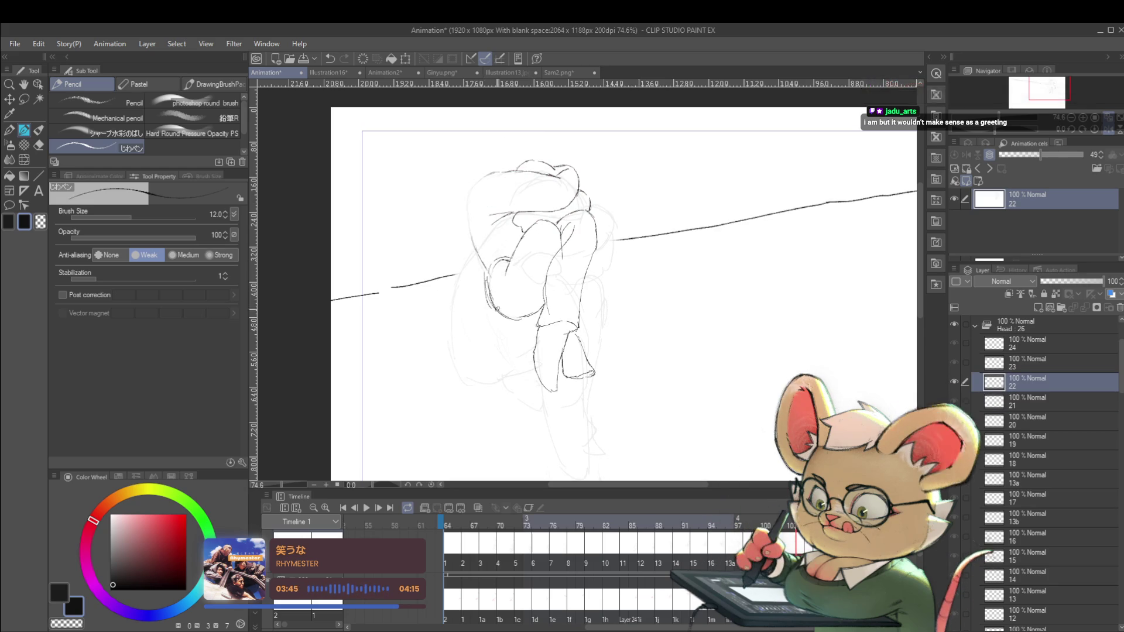
key("alt+bracketleft")
key("alt+bracketright")
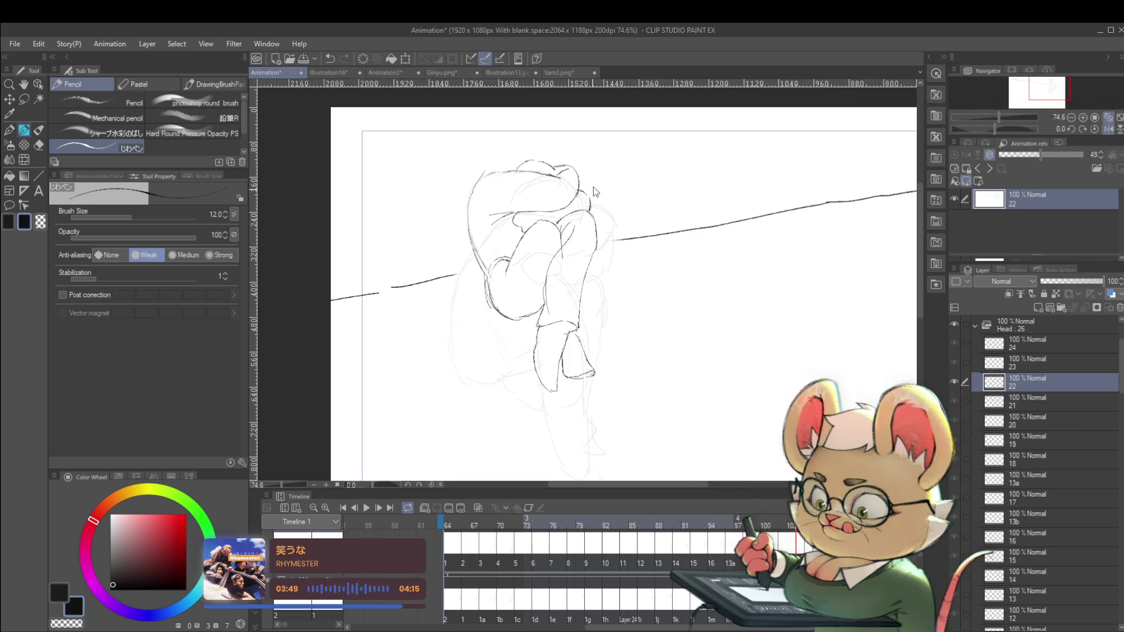
Rotate the curled figure by about -2.5° and darken the head's left outline.
key("ctrl+t")
mouse_move(610, 176)
left_mouse_down()
mouse_move(725, 176)
mouse_move(650, 231)
mouse_move(654, 259)
mouse_move(661, 253)
left_mouse_up()
key("Return")
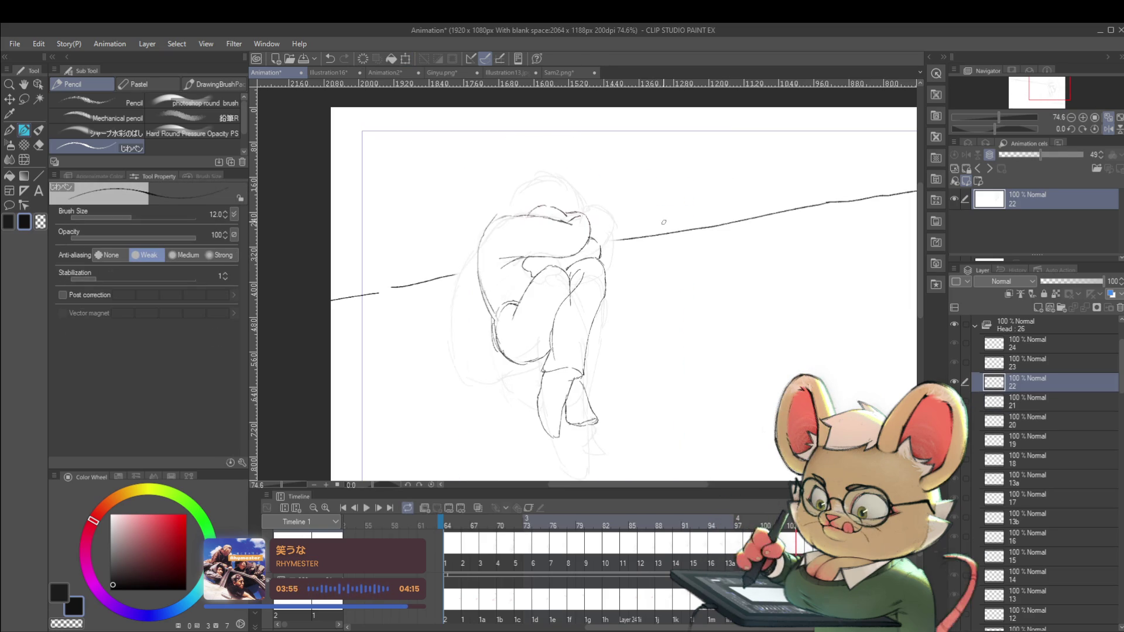
left_click_drag(478, 271, 484, 238)
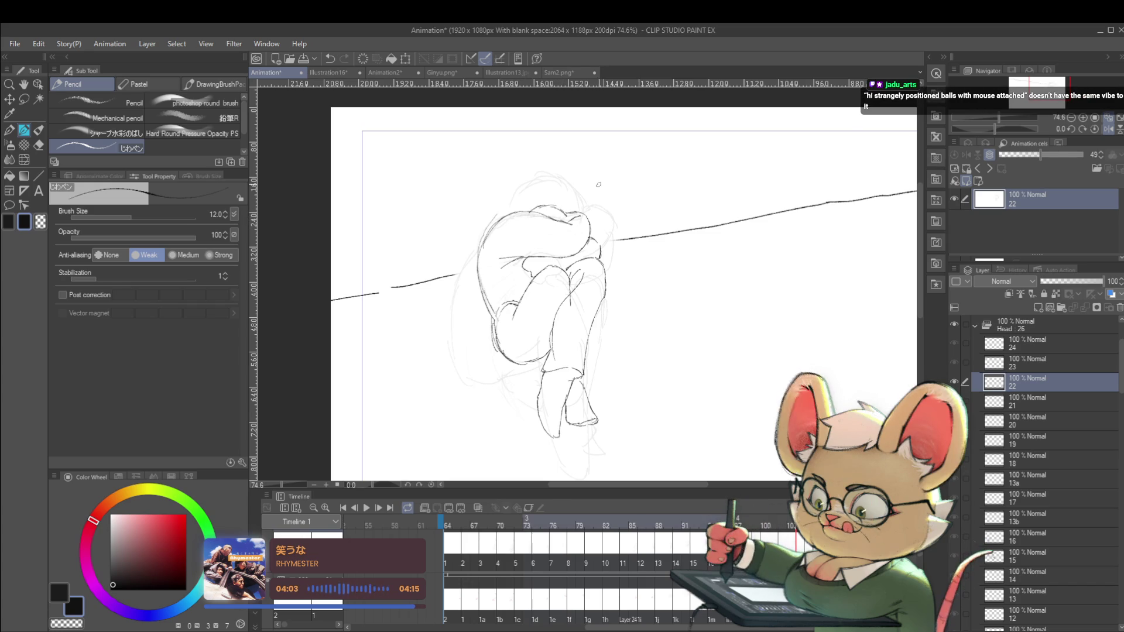
Restore the unmirrored canvas view in the Navigator.
scroll(631, 251, "down", 3)
scroll(590, 250, "up", 3)
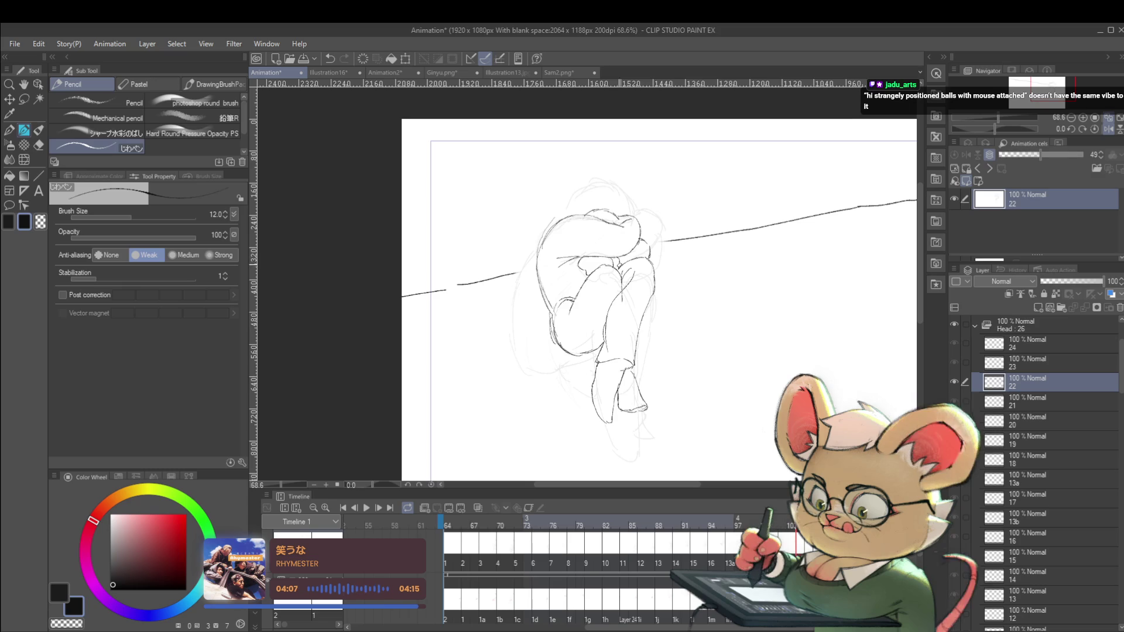
scroll(733, 220, "down", 3)
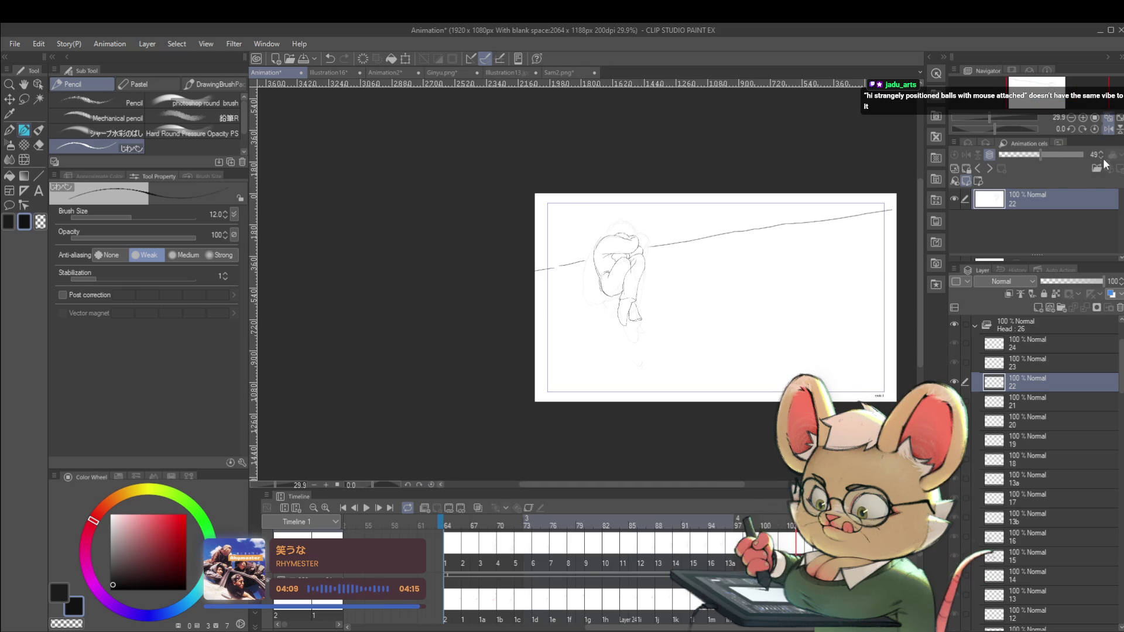
left_click(1110, 130)
Compare frames 21 and 22 once more, then advance to the nearly blank frame 23.
key("alt+bracketleft")
key("alt+bracketright")
key("alt+bracketleft")
key("alt+bracketright")
key("alt+bracketleft")
key("alt+bracketright")
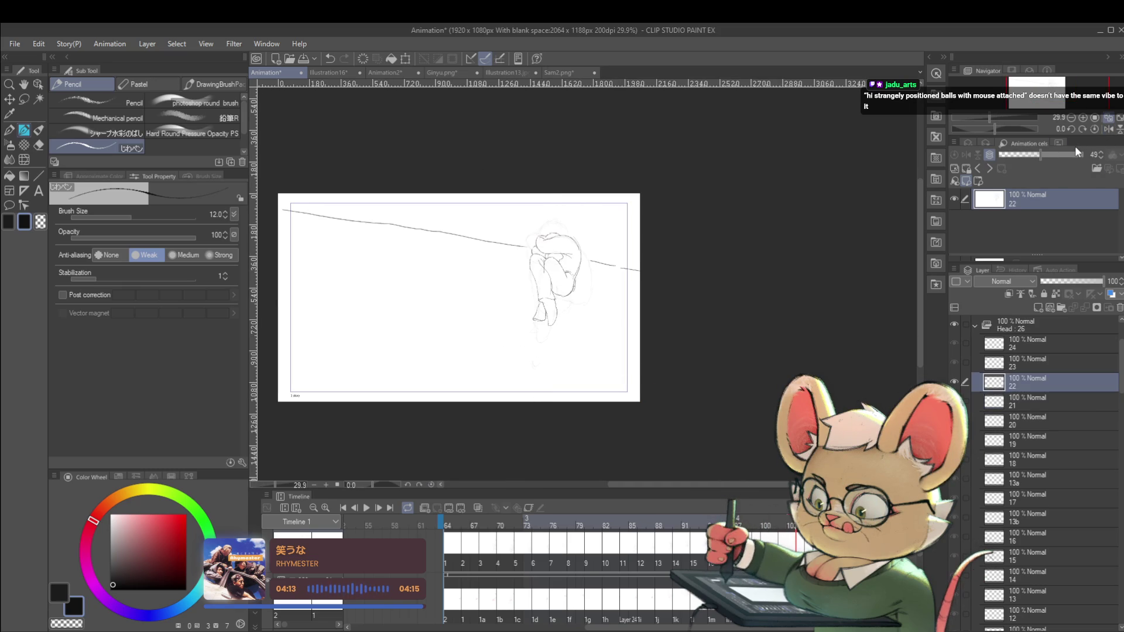
key("alt+bracketright")
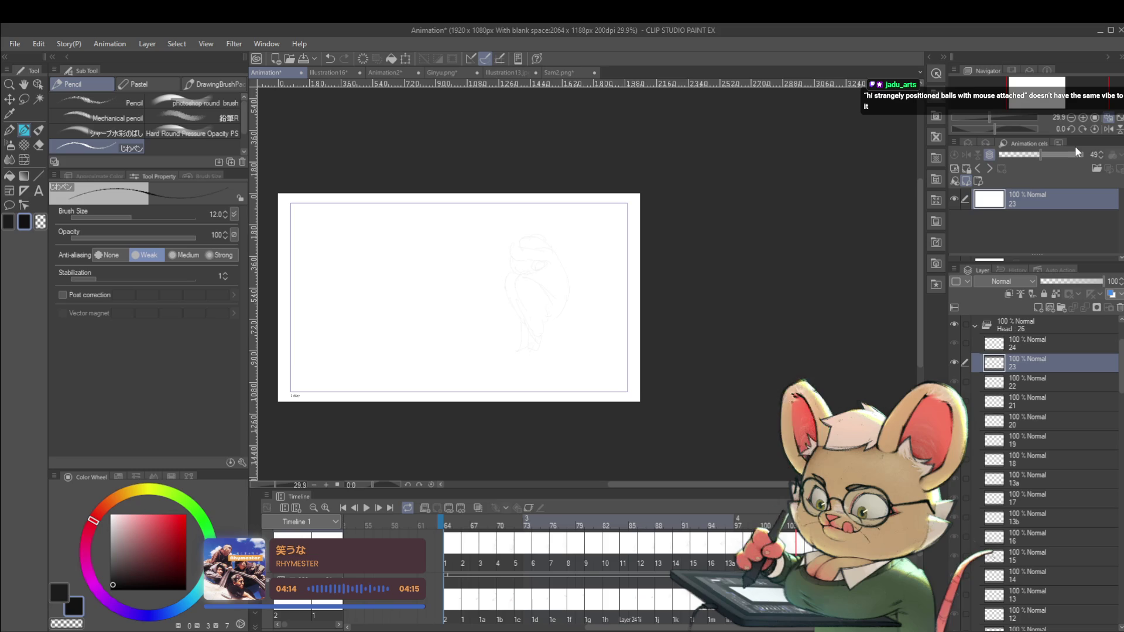
Play the animation, stop it, and step through frames 13 to 21.
left_click(366, 511)
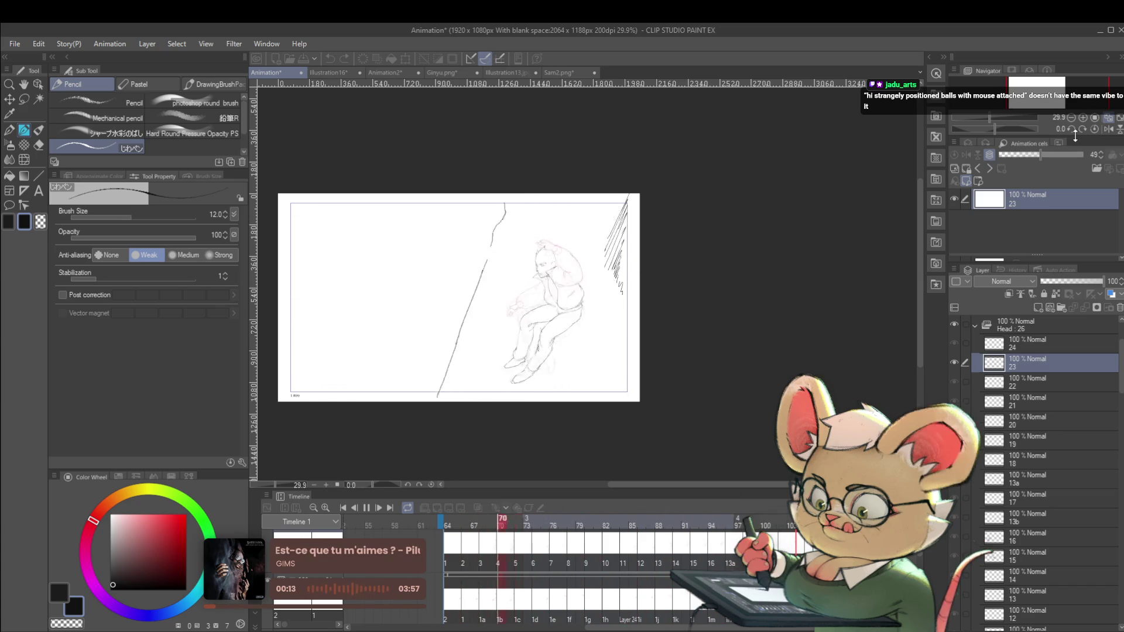
key("space")
scroll(584, 278, "up", 2)
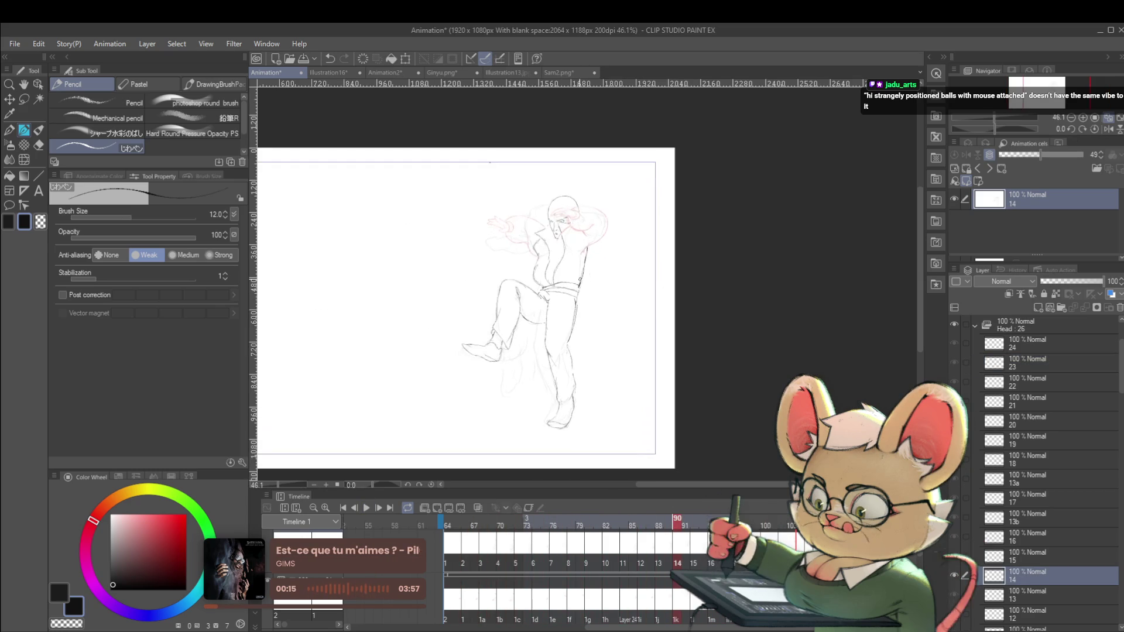
key("Left")
key("space")
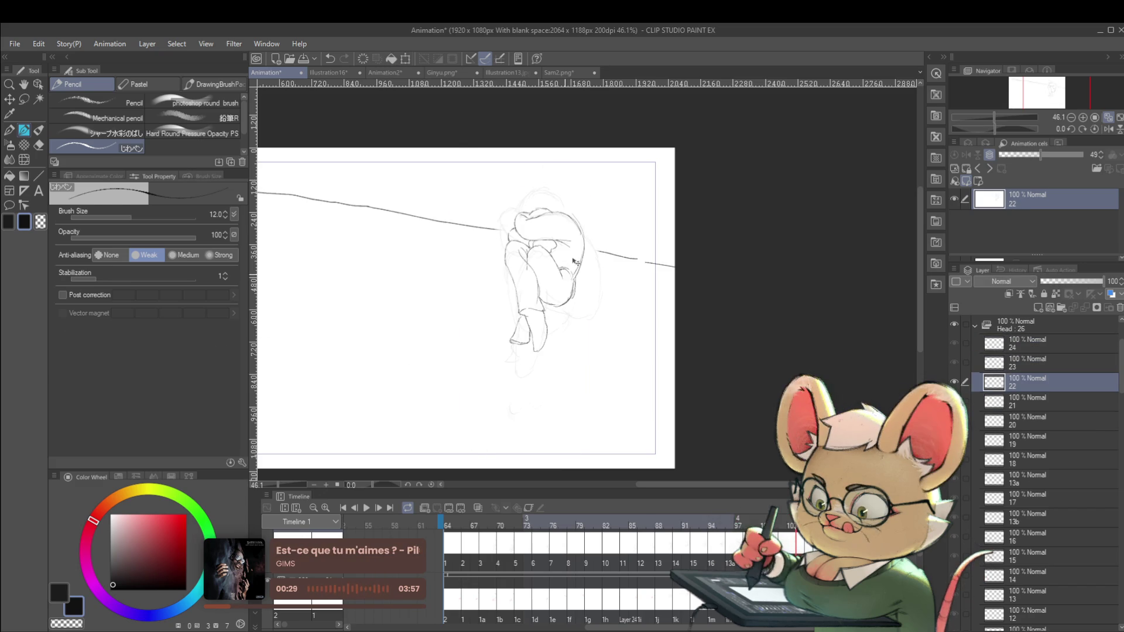
Open and cancel Ctrl+T, then toggle between cels 22 and 23 to compare.
key("ctrl+t")
key("Return")
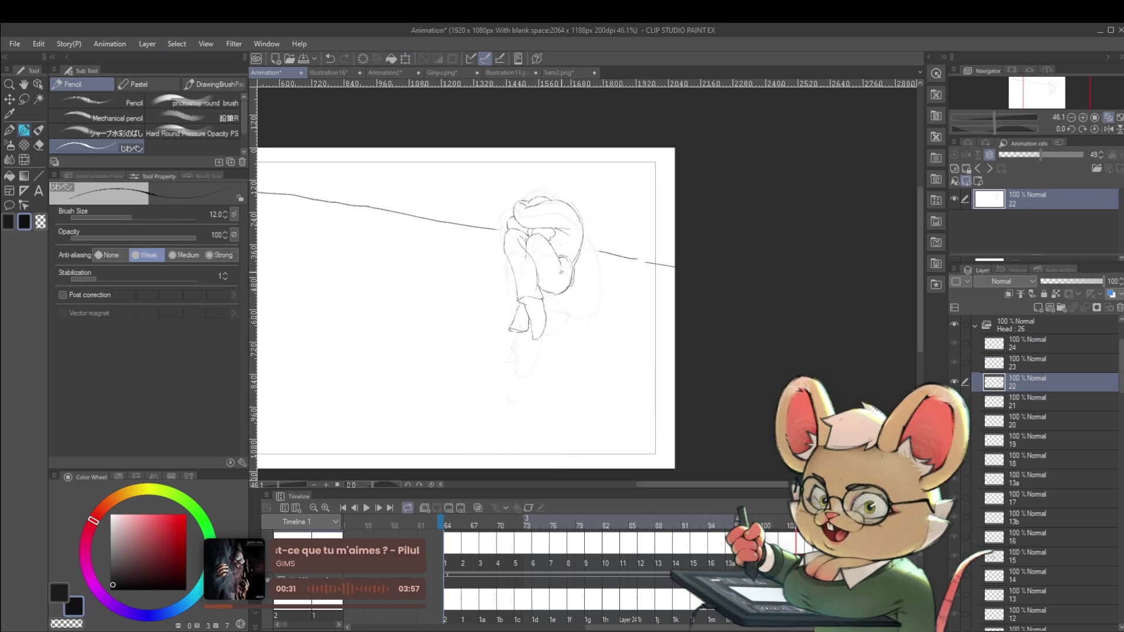
key("alt+bracketright")
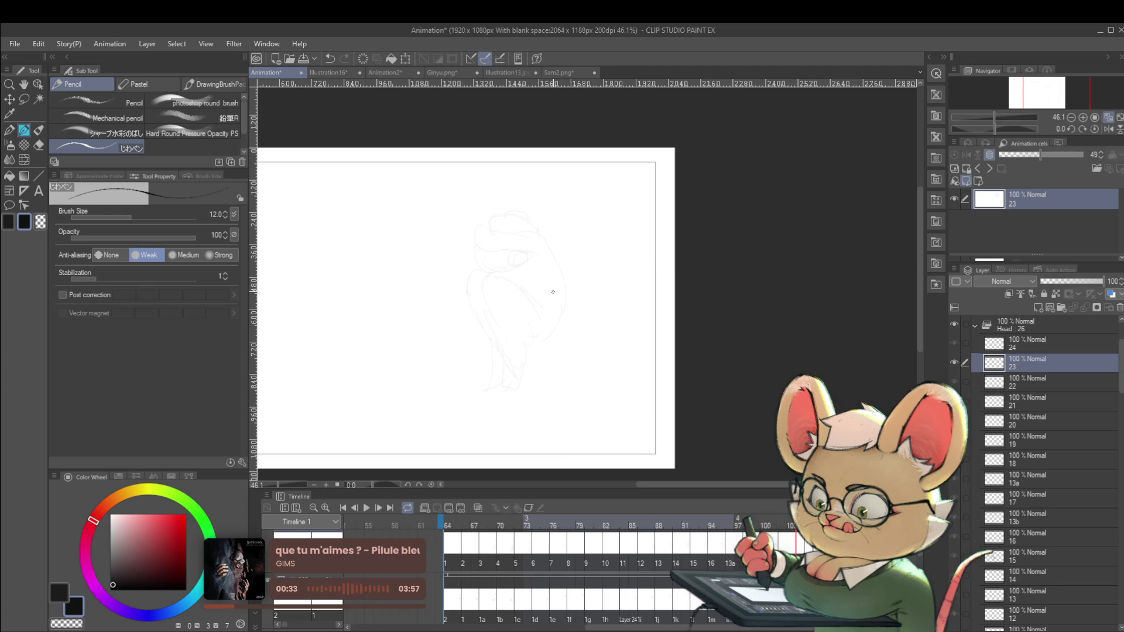
key("alt+bracketleft")
key("alt+bracketright")
Ink the top of the head on frame 23 and compare it with frames 22 and 24.
left_click_drag(489, 229, 545, 241)
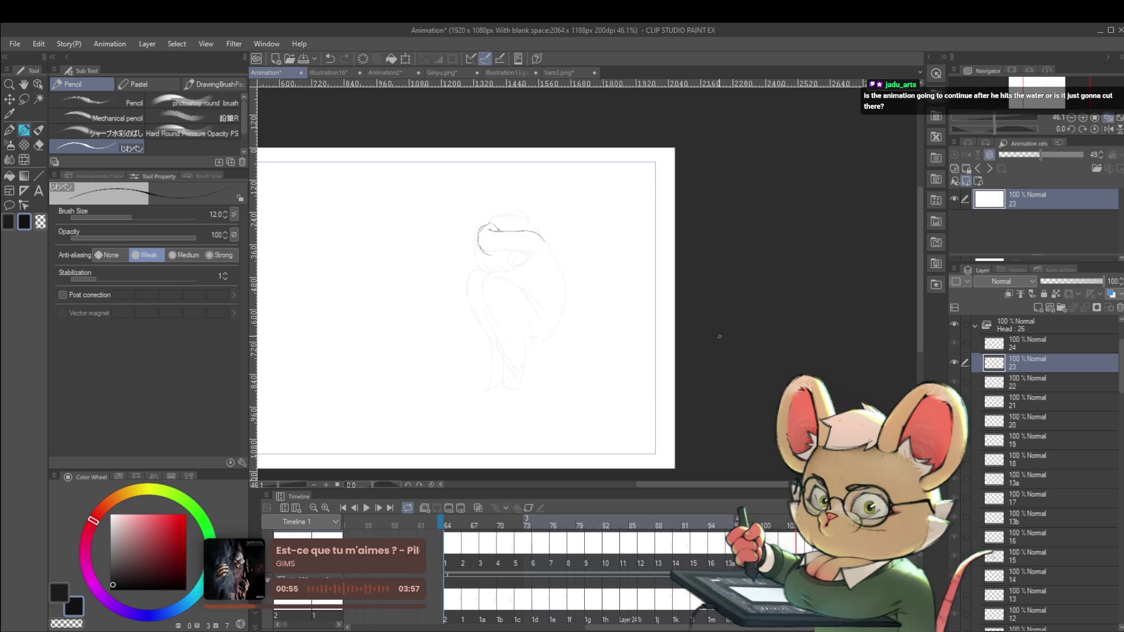
key("alt+bracketright")
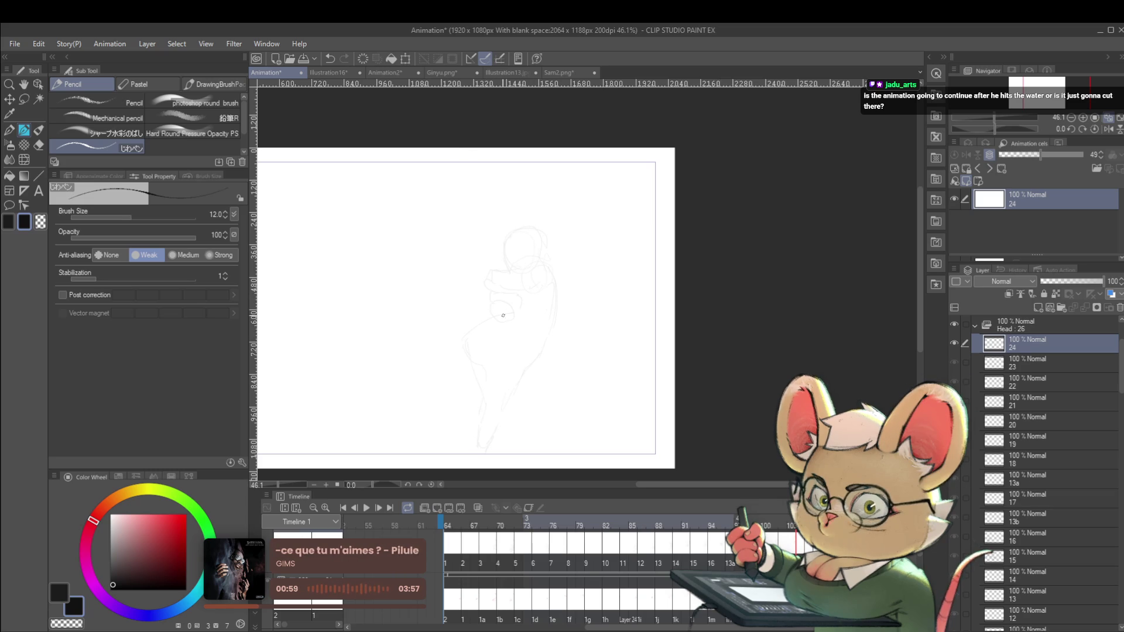
key("alt+bracketleft")
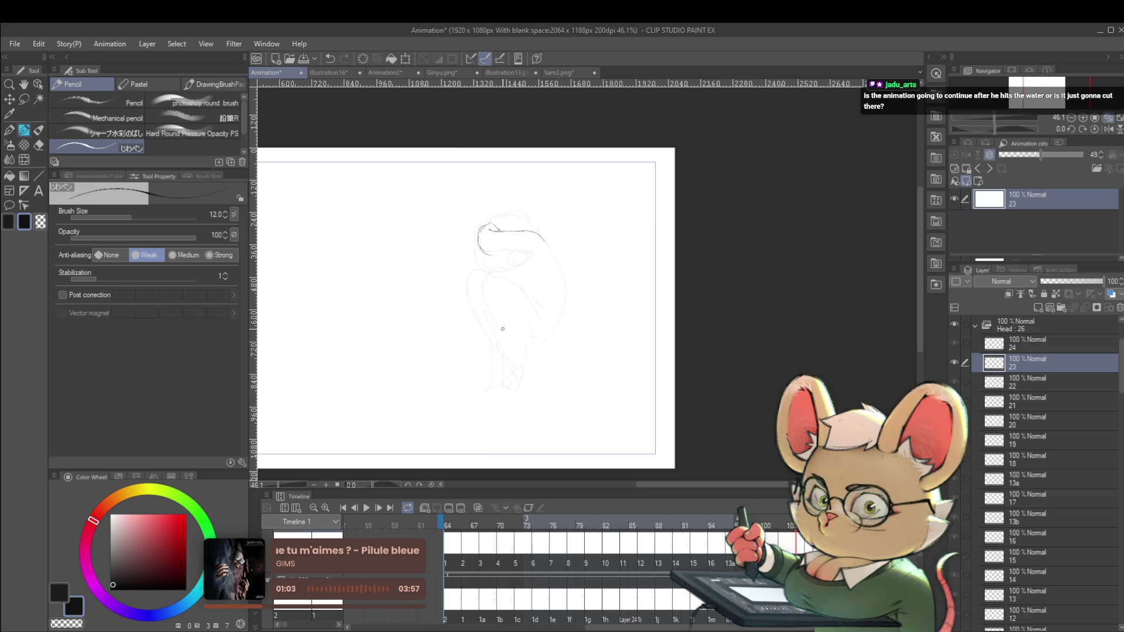
key("alt+bracketleft")
key("alt+bracketright")
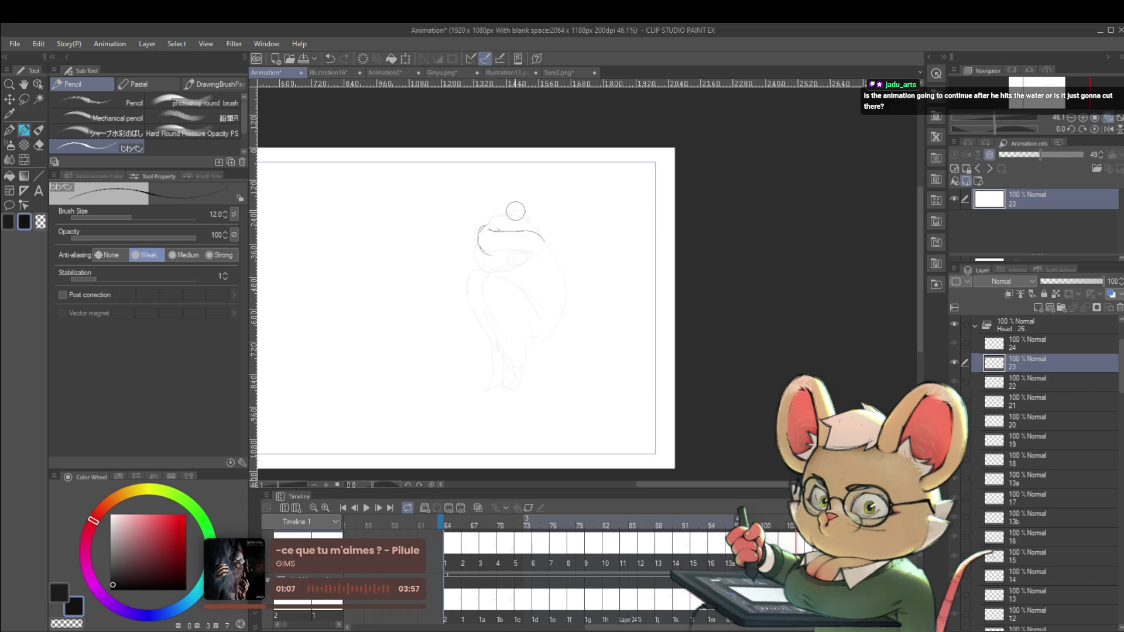
Step back through the cels to frame 14's jumping pose.
key("alt+bracketleft")
key("alt+bracketleft")
key("alt+bracketleft")
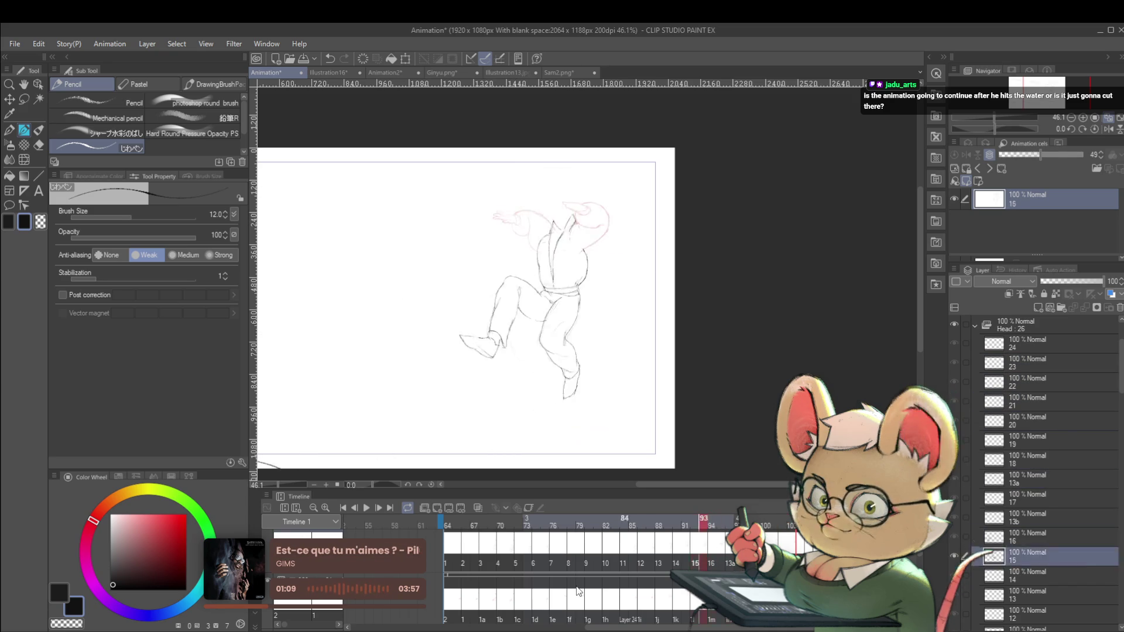
key("alt+bracketleft")
key("alt+bracketleft")
scroll(707, 630, "left", 3)
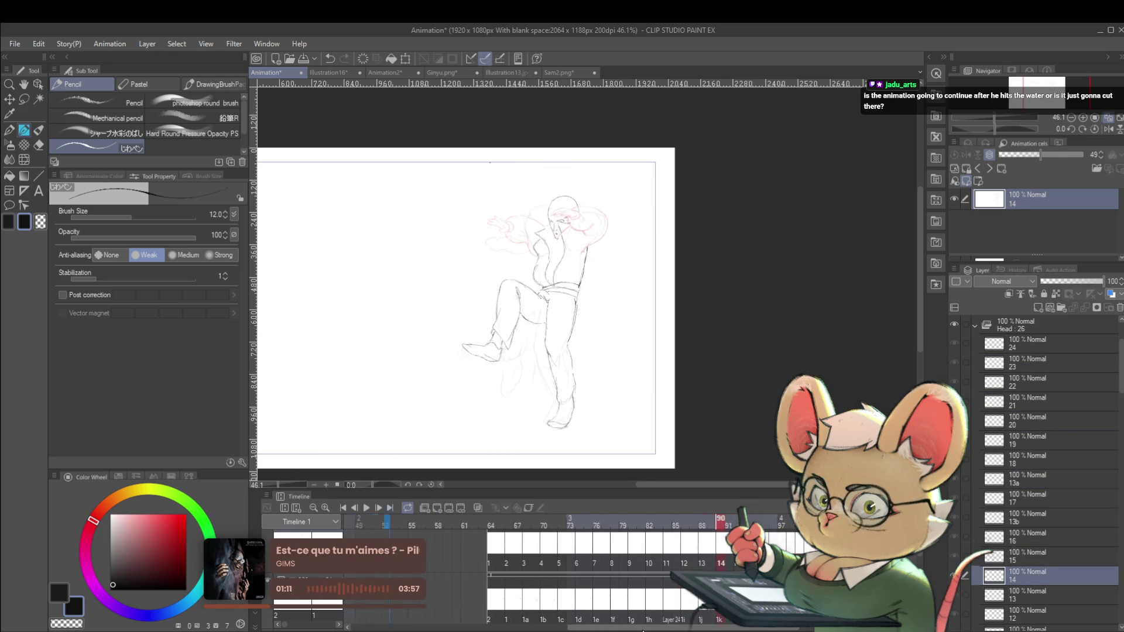
scroll(707, 630, "right", 3)
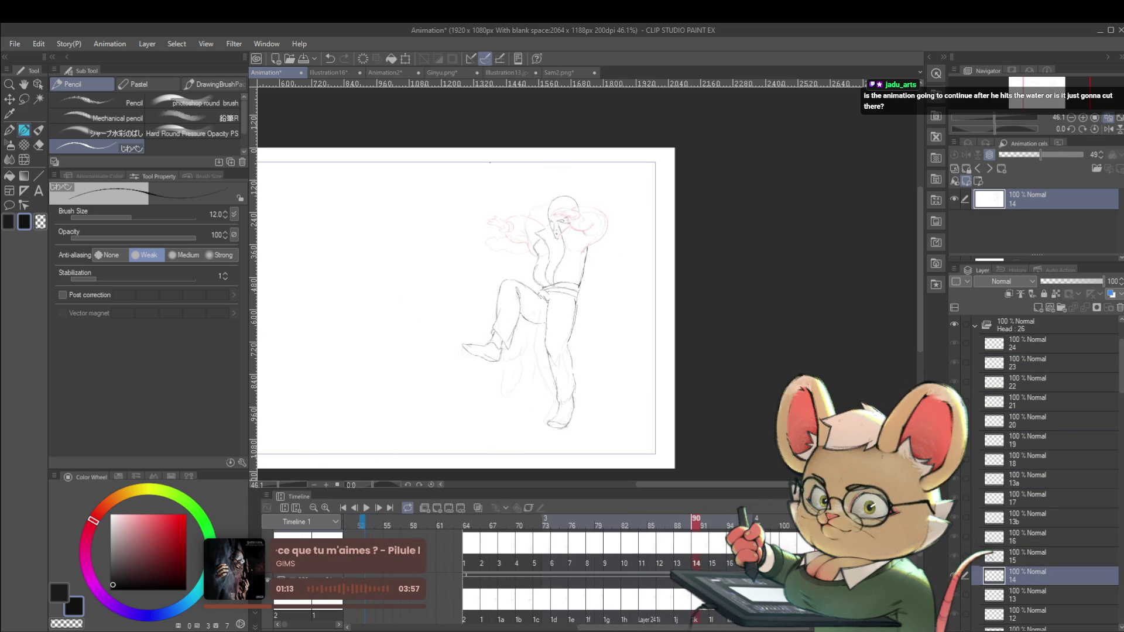
Jump to the first cel of the next shot in the Timeline.
left_click(467, 539)
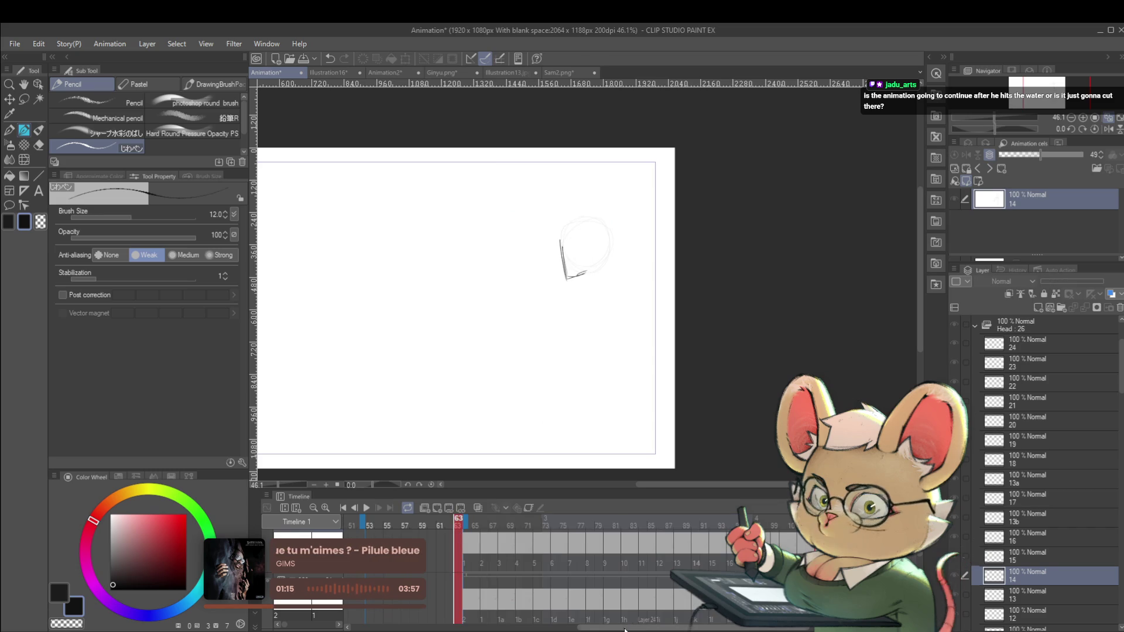
scroll(460, 532, "left", 3)
scroll(750, 518, "left", 5)
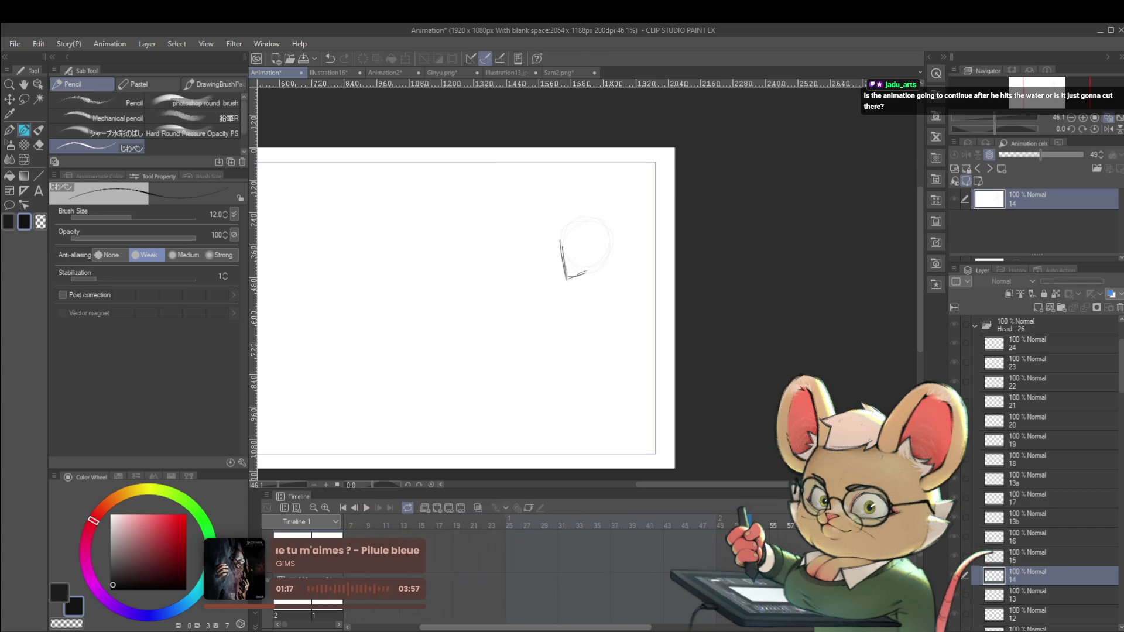
left_click(492, 540)
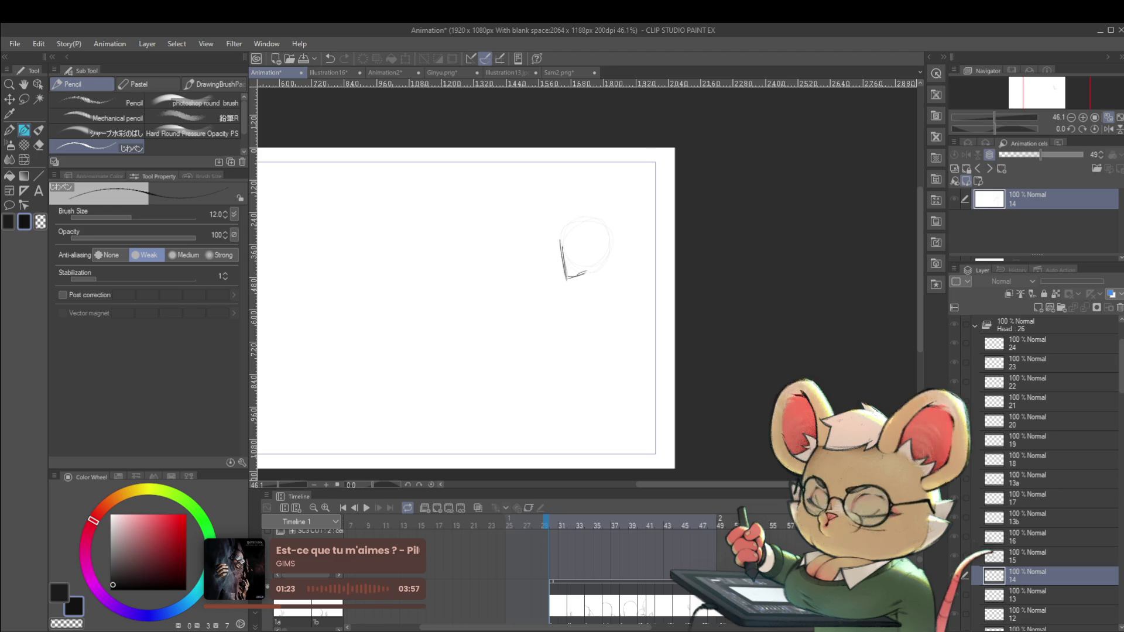
Zoom out, play the animation, then select and show layer 1 with the head sketch.
scroll(677, 358, "down", 1)
scroll(678, 356, "down", 1)
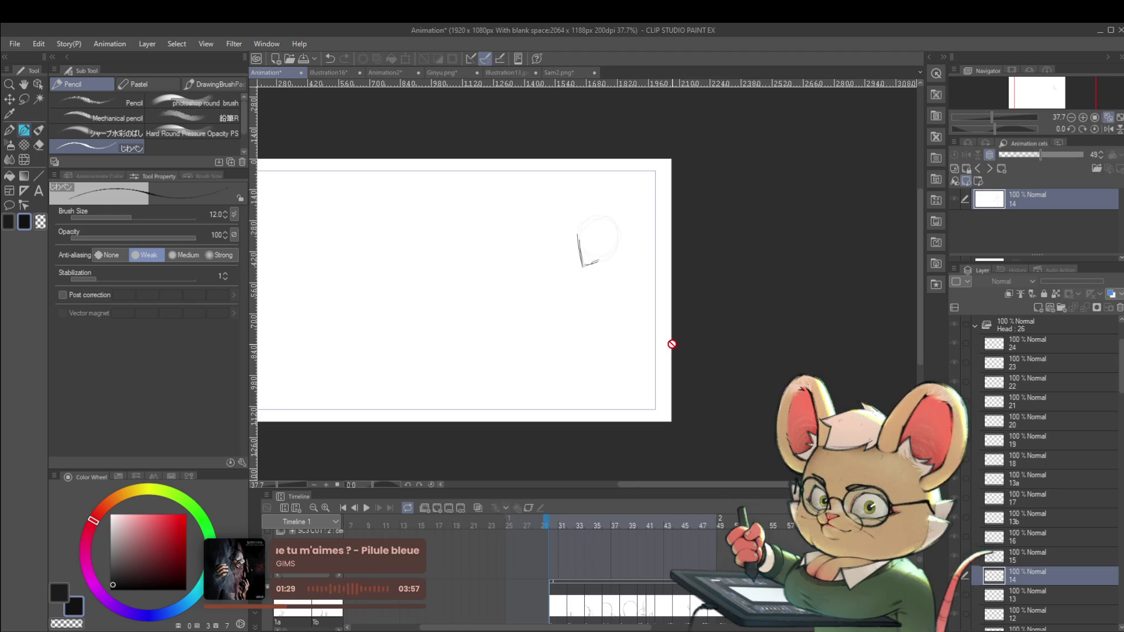
left_click_drag(614, 316, 581, 353)
key("Return")
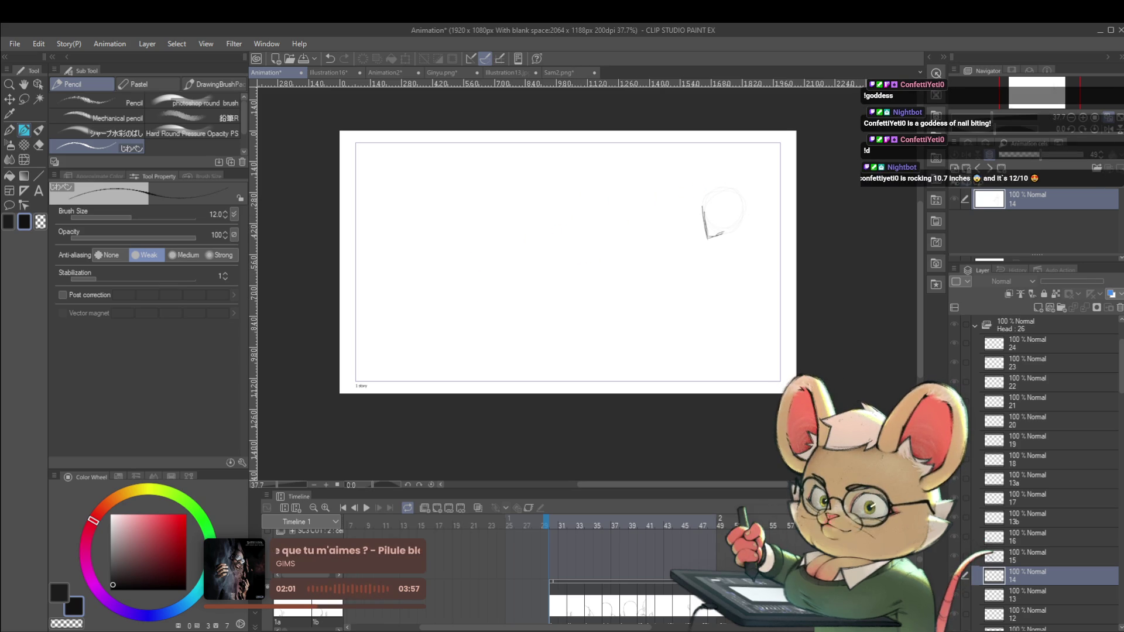
left_click(1030, 621)
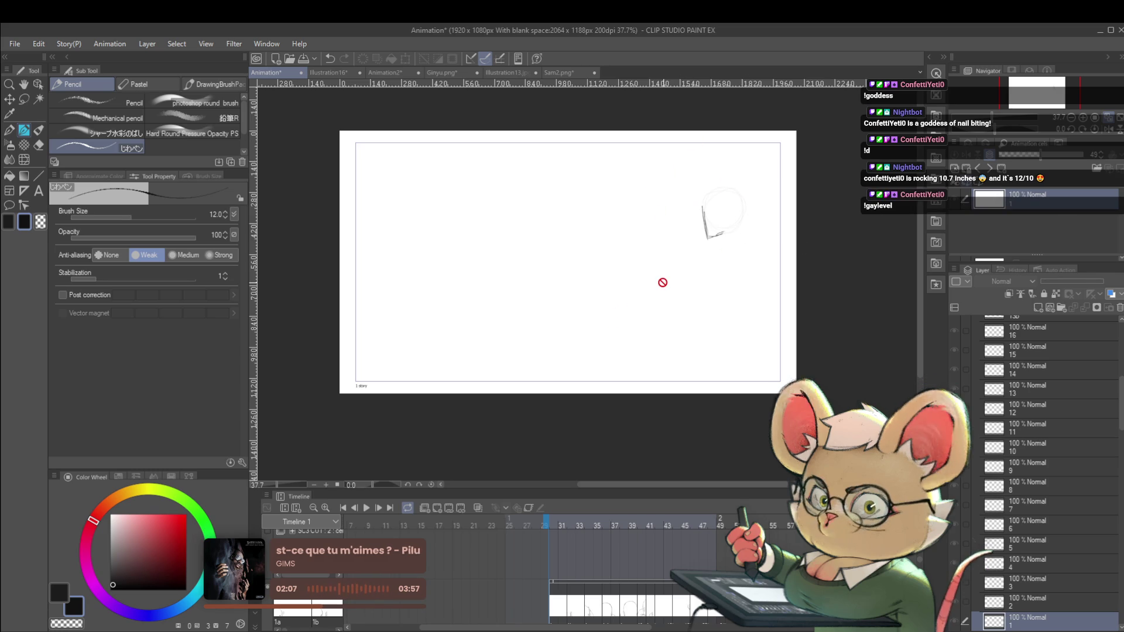
left_click(954, 622)
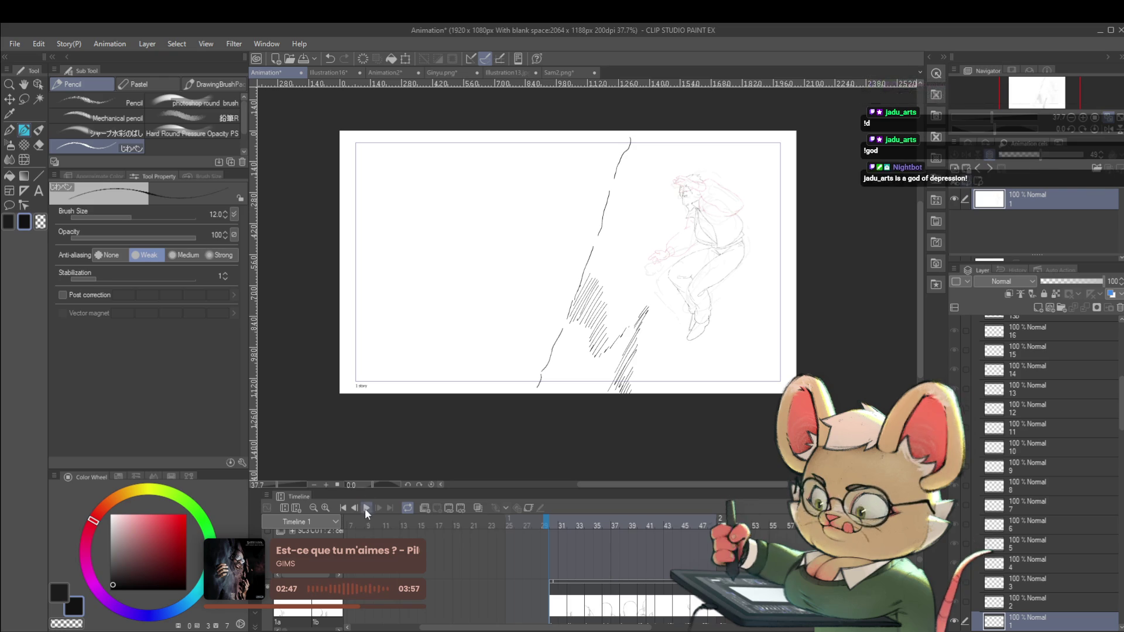
Play and stop the animation, then go to the cel at frame 64.
left_click(365, 508)
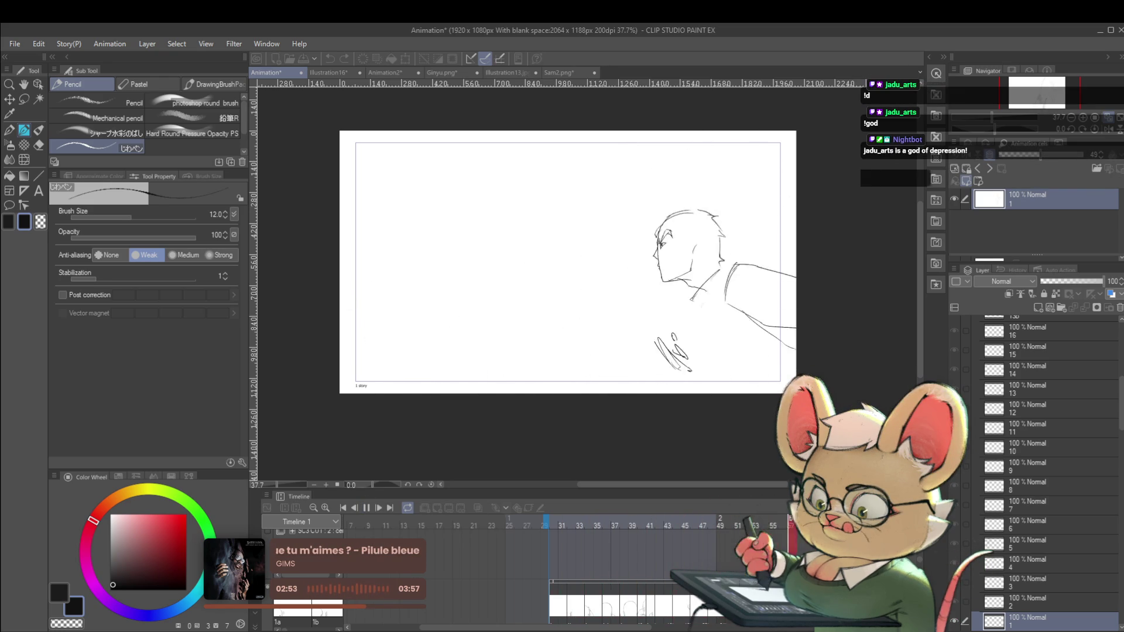
left_click(369, 507)
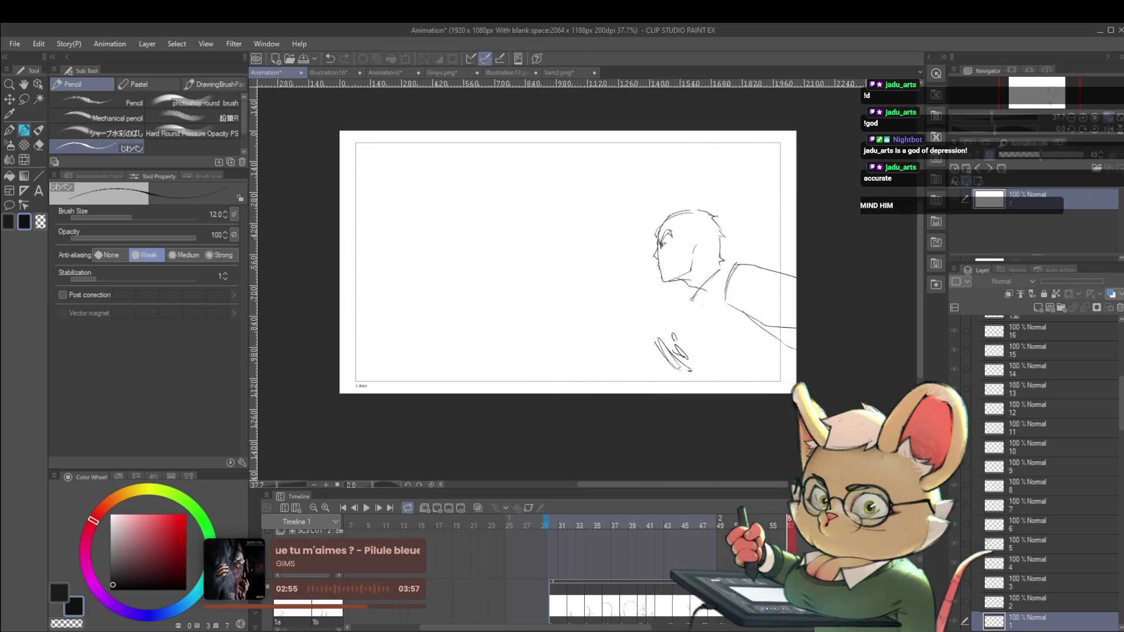
left_click_drag(634, 630, 732, 629)
left_click(625, 520)
left_click(623, 520)
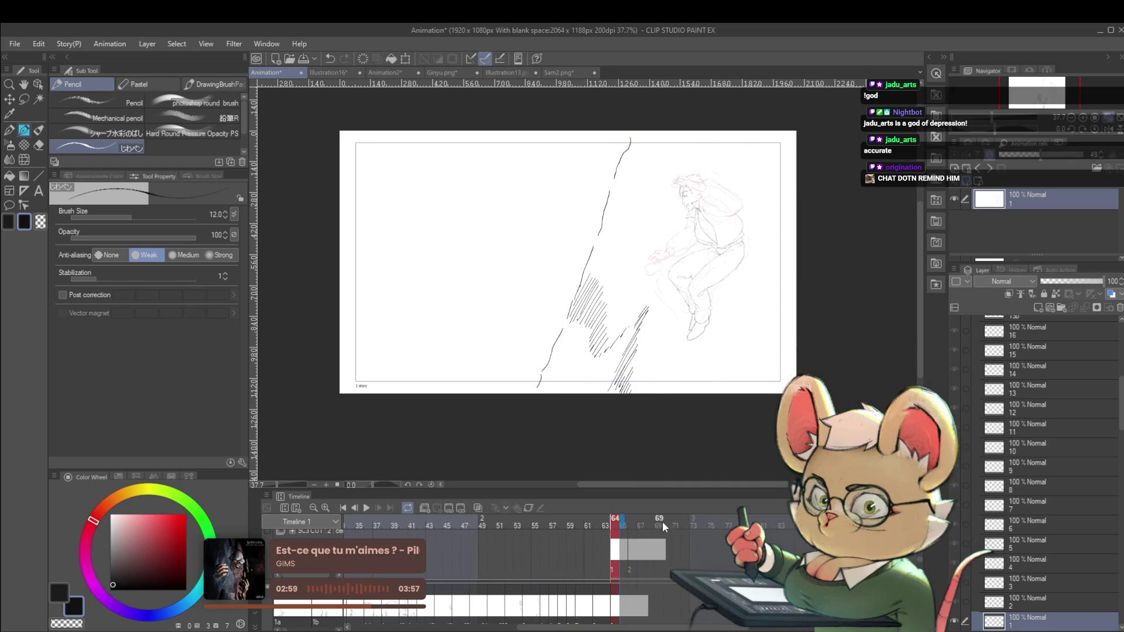
Scroll the Timeline right and start playback again.
scroll(527, 550, "right", 3)
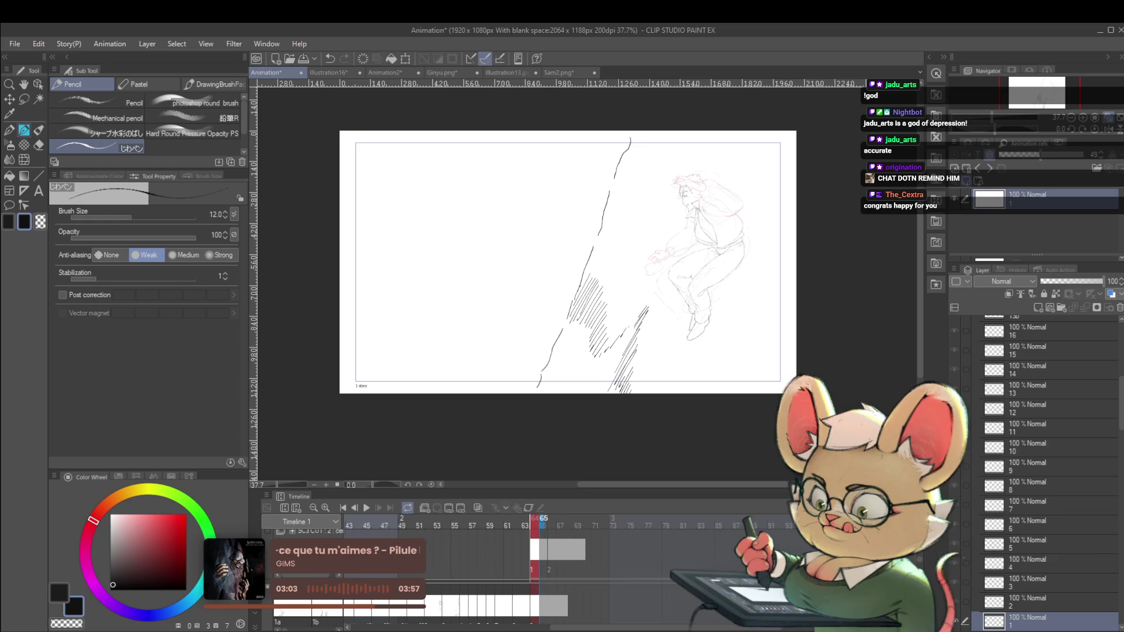
scroll(527, 551, "right", 3)
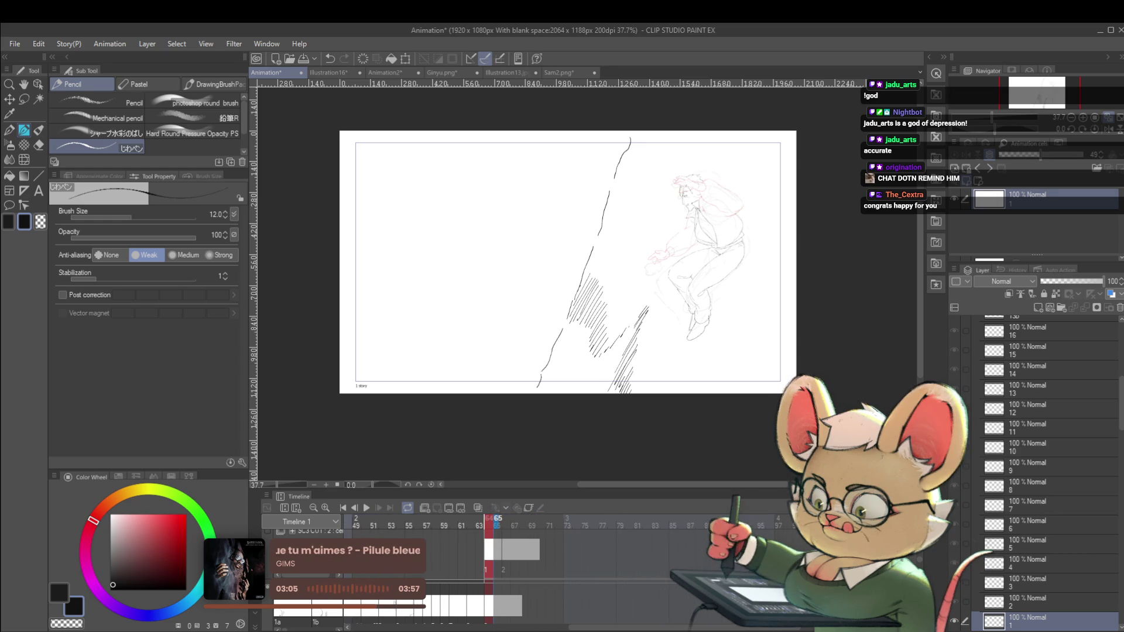
scroll(381, 523, "right", 1)
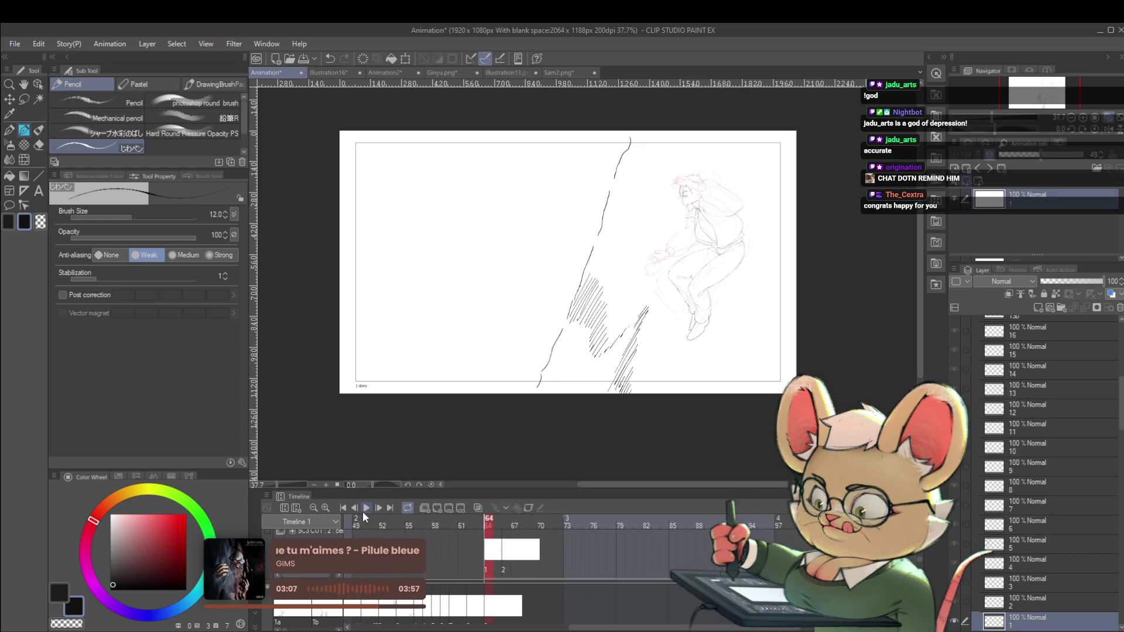
left_click(363, 511)
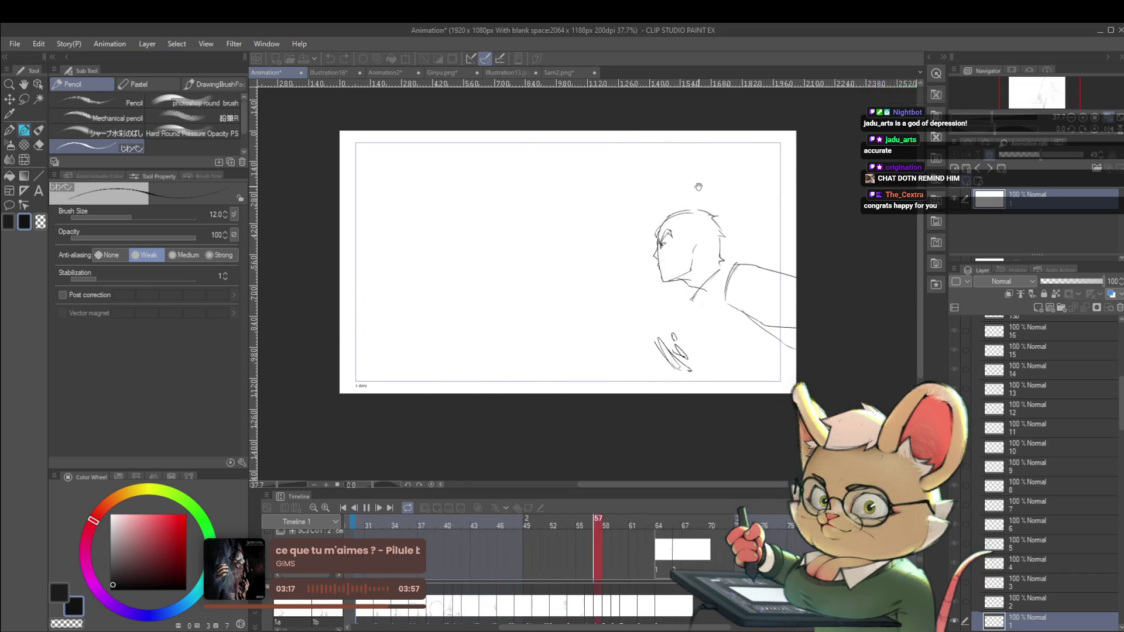
Replay the animation, jump to frame 65, play again and stop at frame 100.
left_click(367, 510)
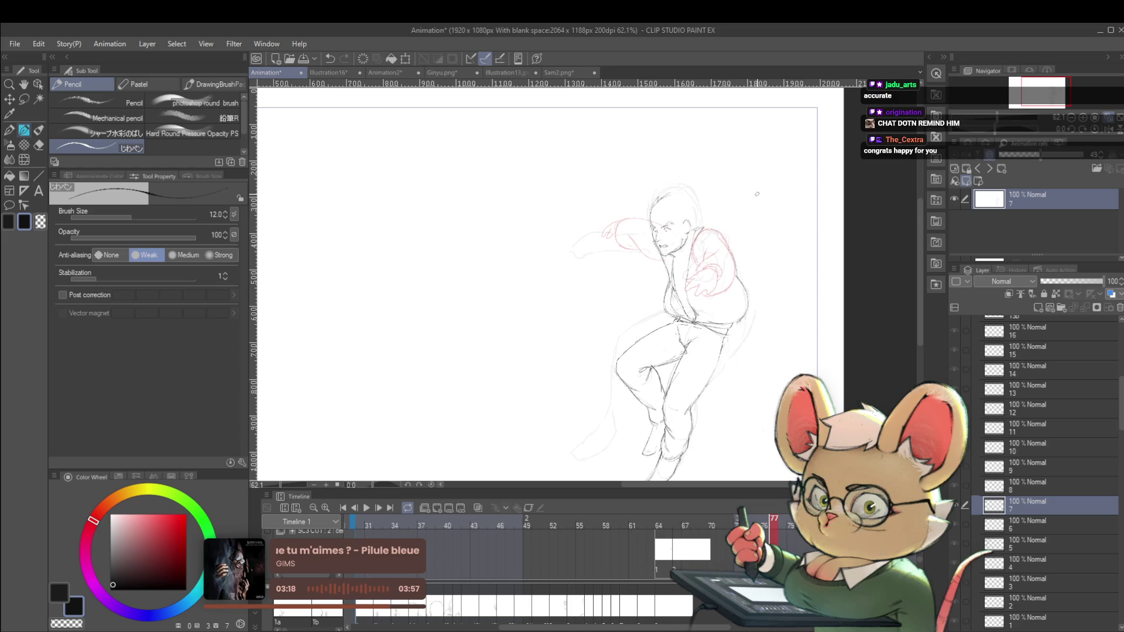
left_click(364, 510)
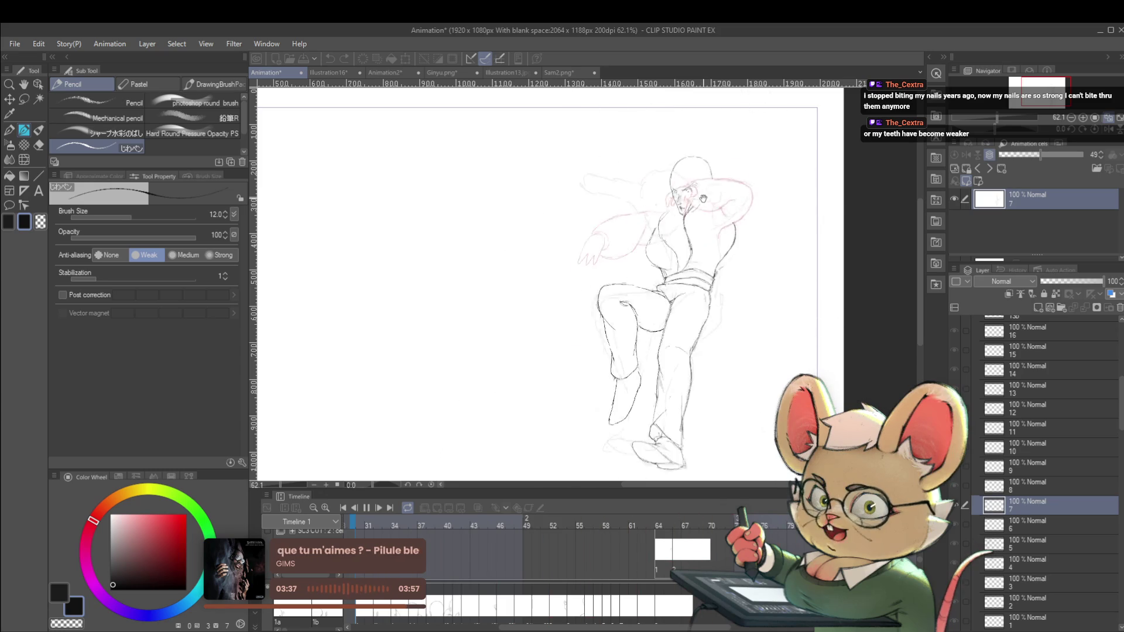
left_click(364, 512)
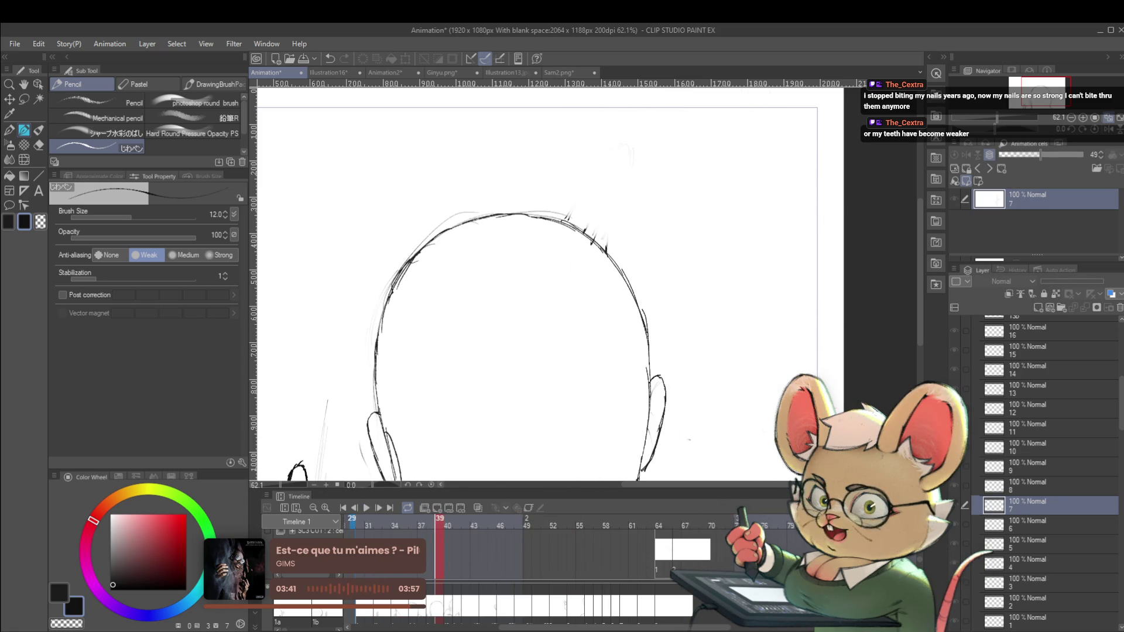
left_click(668, 547)
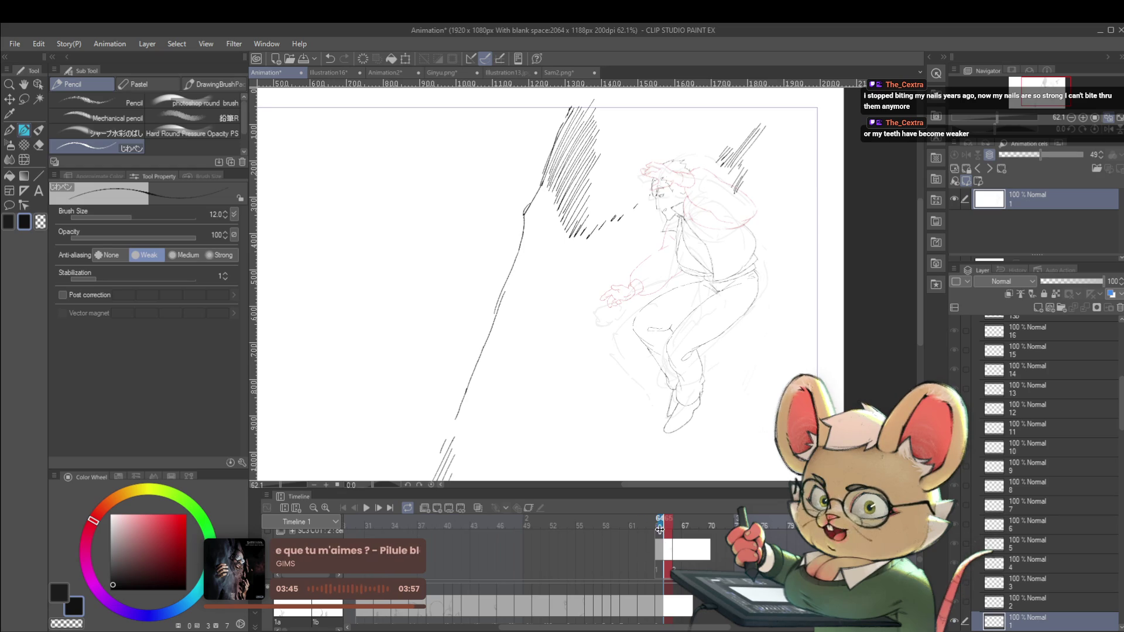
left_click(364, 509)
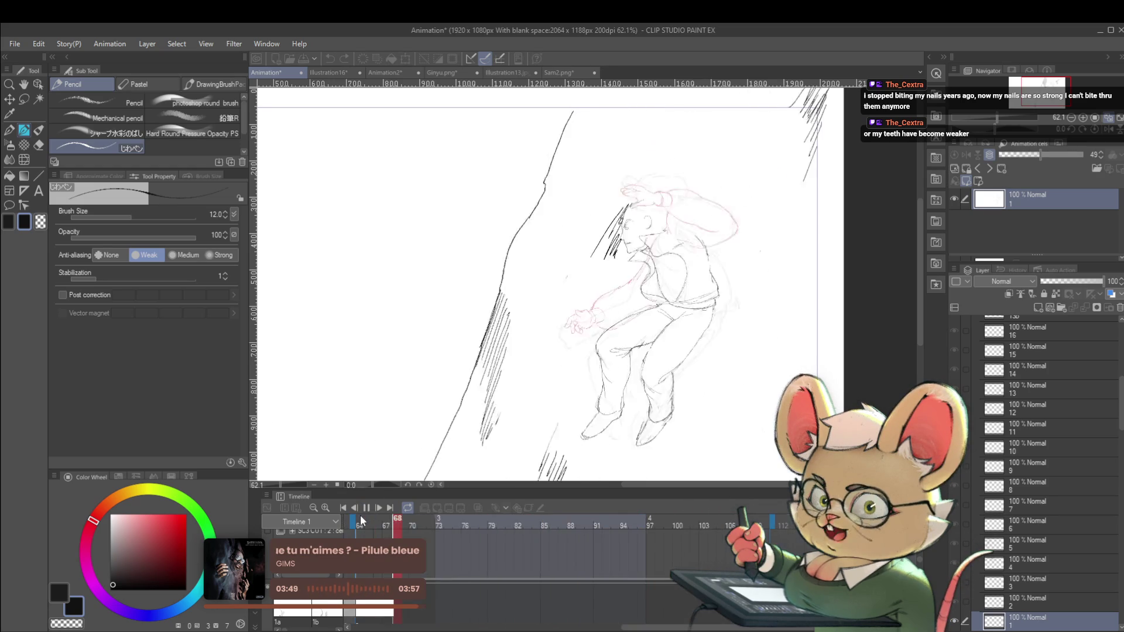
left_click(367, 508)
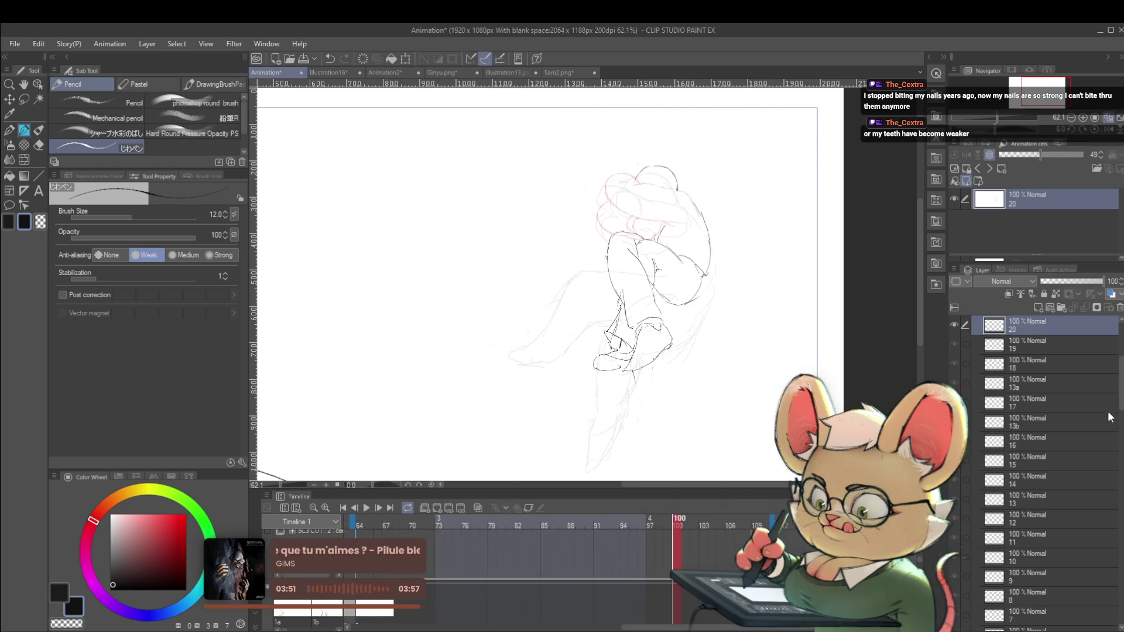
Step from frame 100 to 105, flip between neighbouring cels, then advance to empty frame 106.
scroll(1119, 434, "down", 2)
scroll(1119, 435, "down", 3)
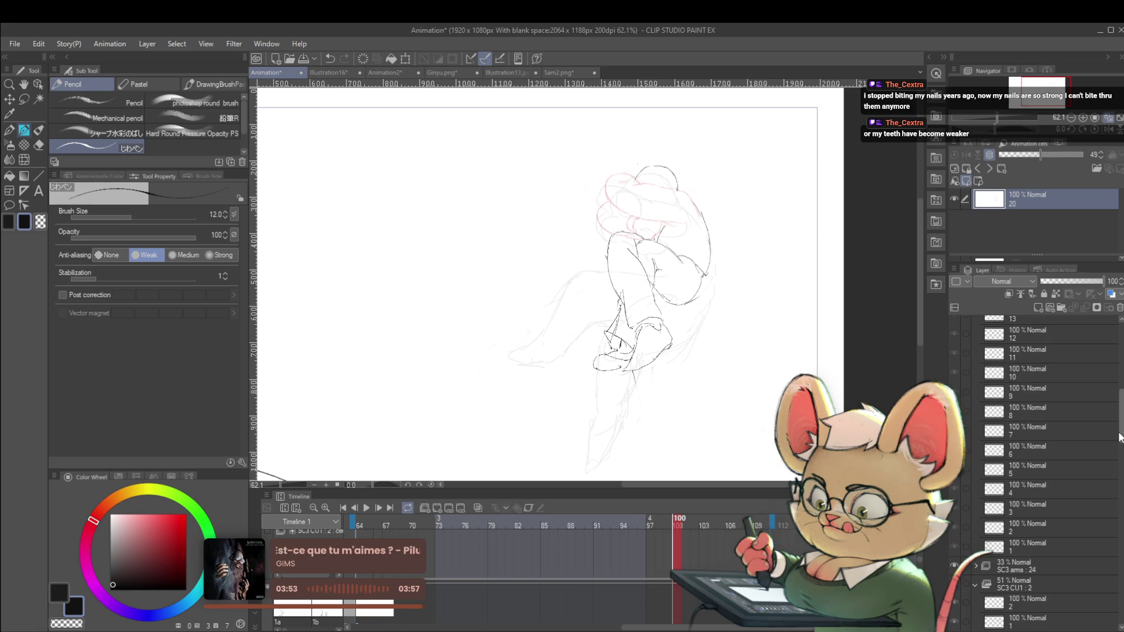
left_click_drag(1117, 449, 1115, 506)
scroll(1107, 527, "down", 10)
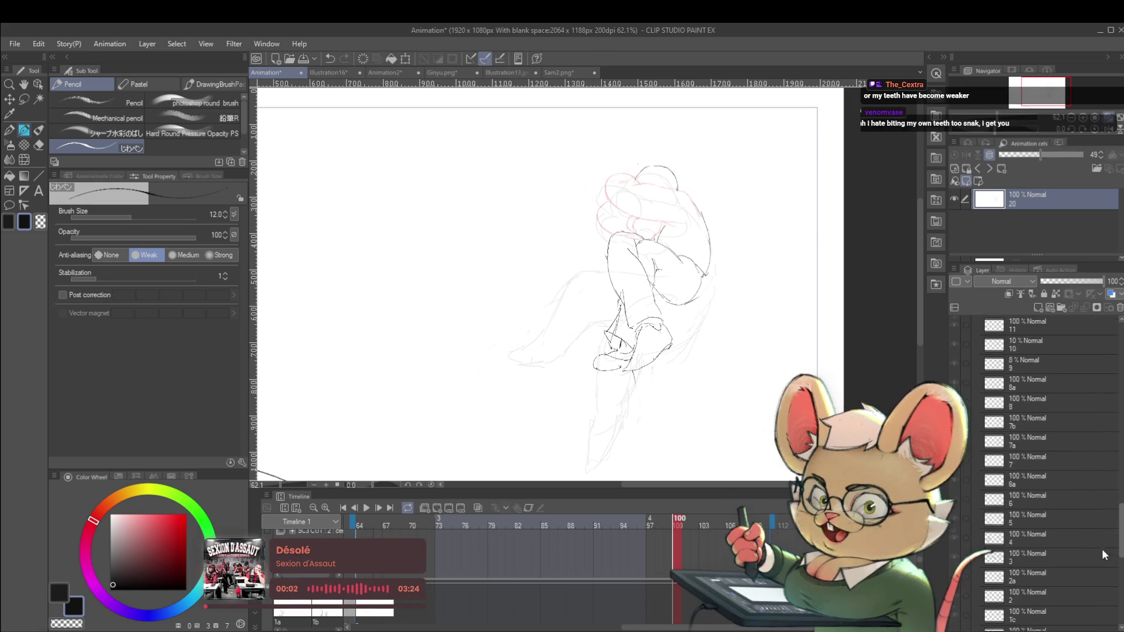
scroll(1096, 585, "up", 6)
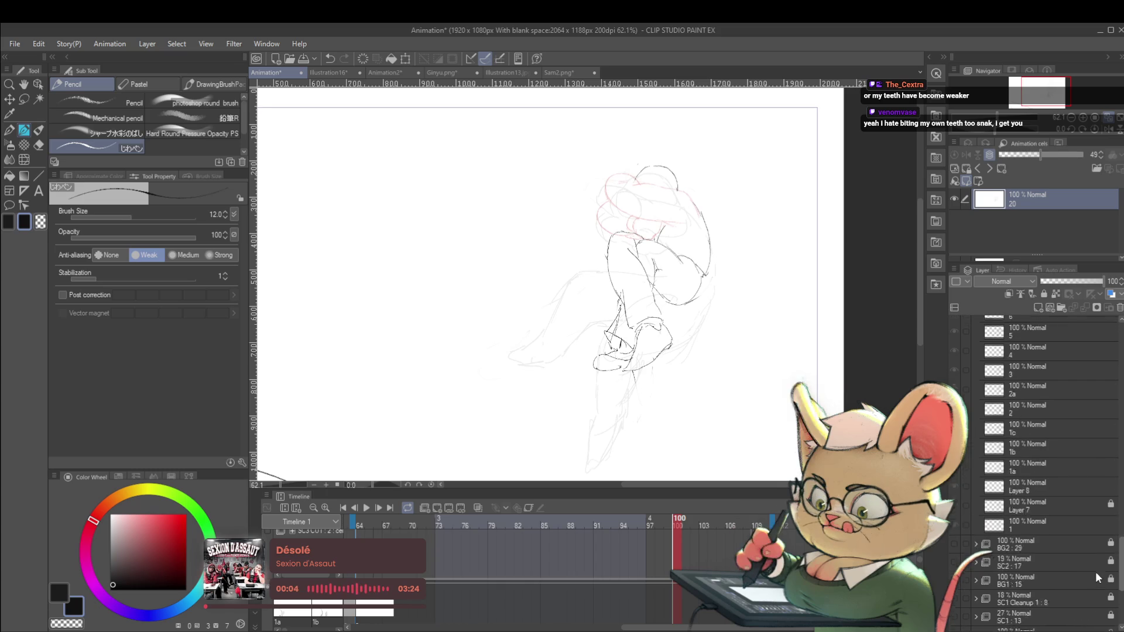
key("Right")
key("Right")
key("Right")
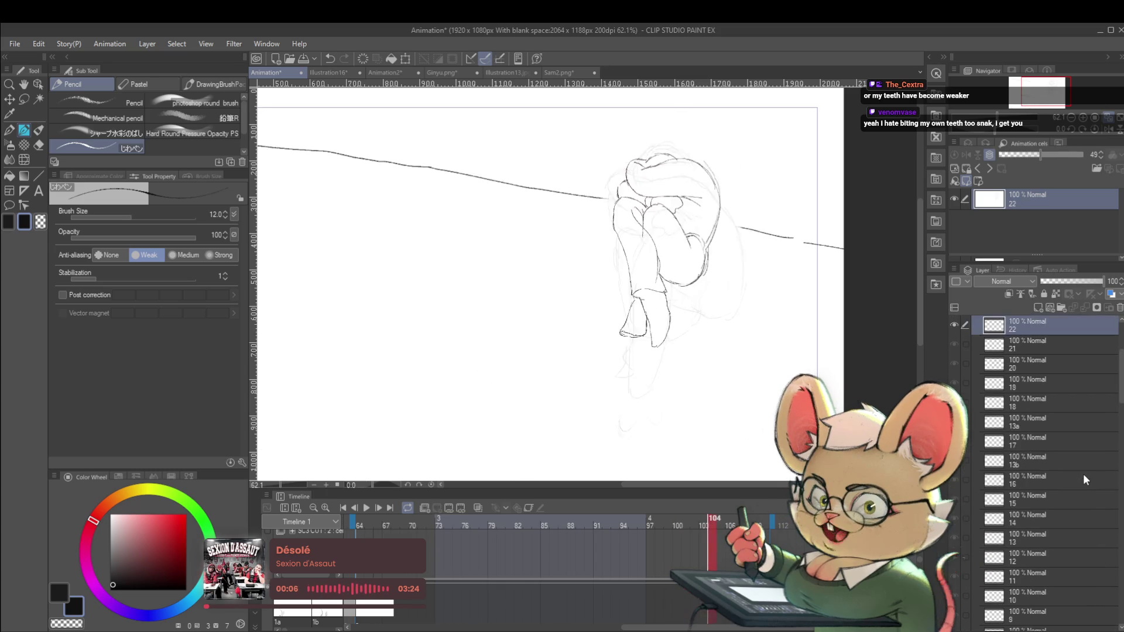
key("Left")
key("Right")
key("Left")
key("Right")
key("Left")
key("Right")
key("Right")
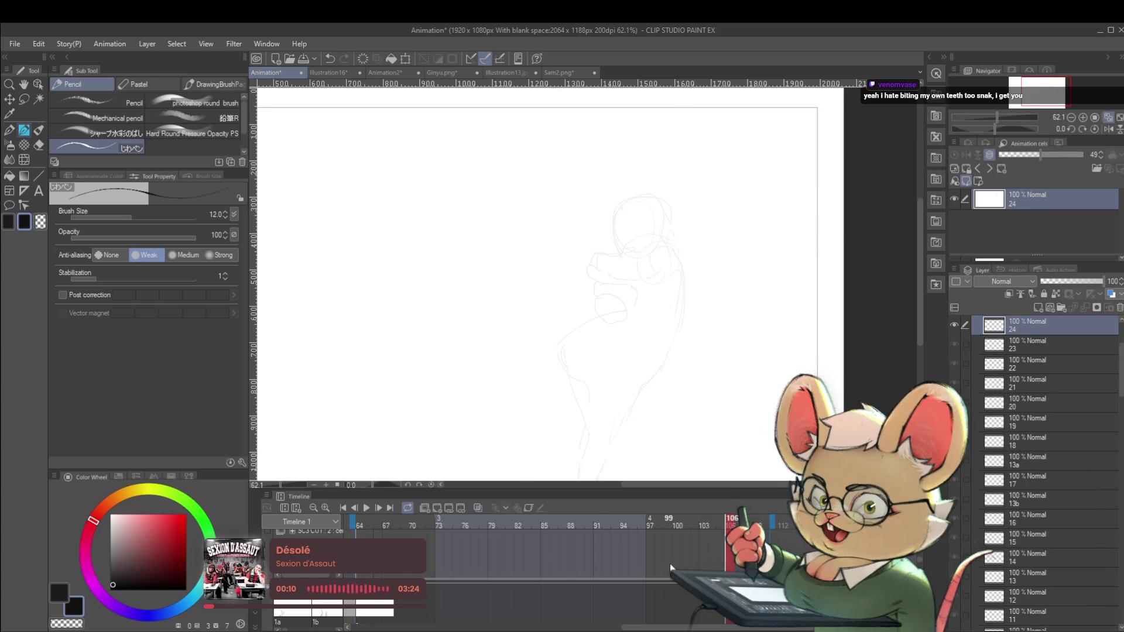
Return to frame 105 and extend the top arc of the curled head.
key("Left")
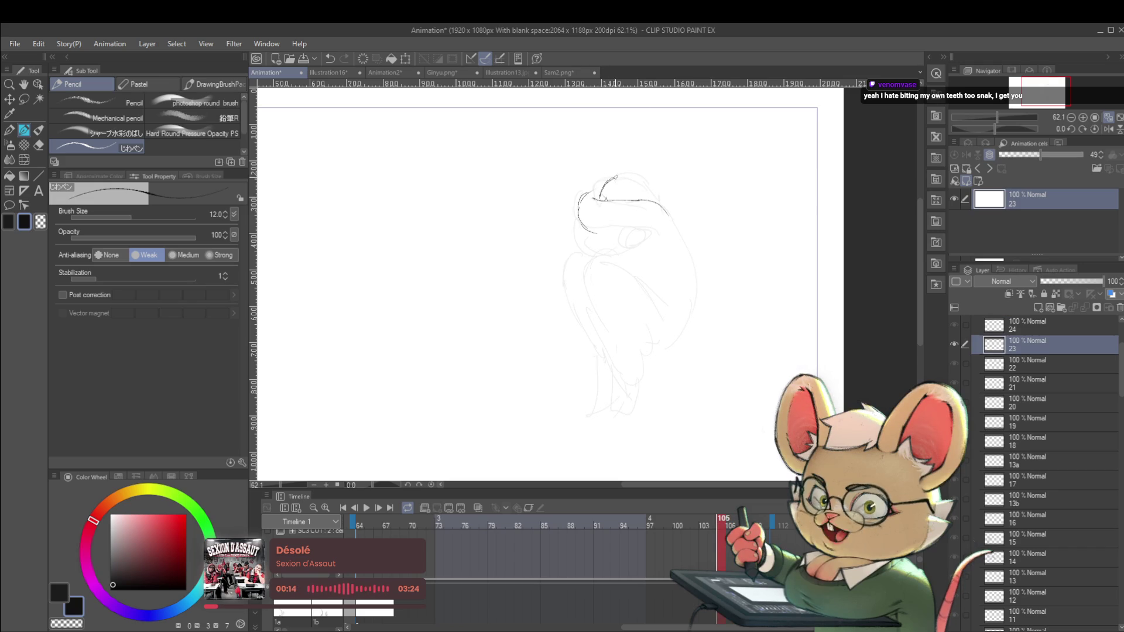
key("Left")
key("Right")
mouse_move(610, 179)
left_mouse_down()
mouse_move(630, 176)
mouse_move(645, 195)
left_mouse_up()
key("Left")
key("Right")
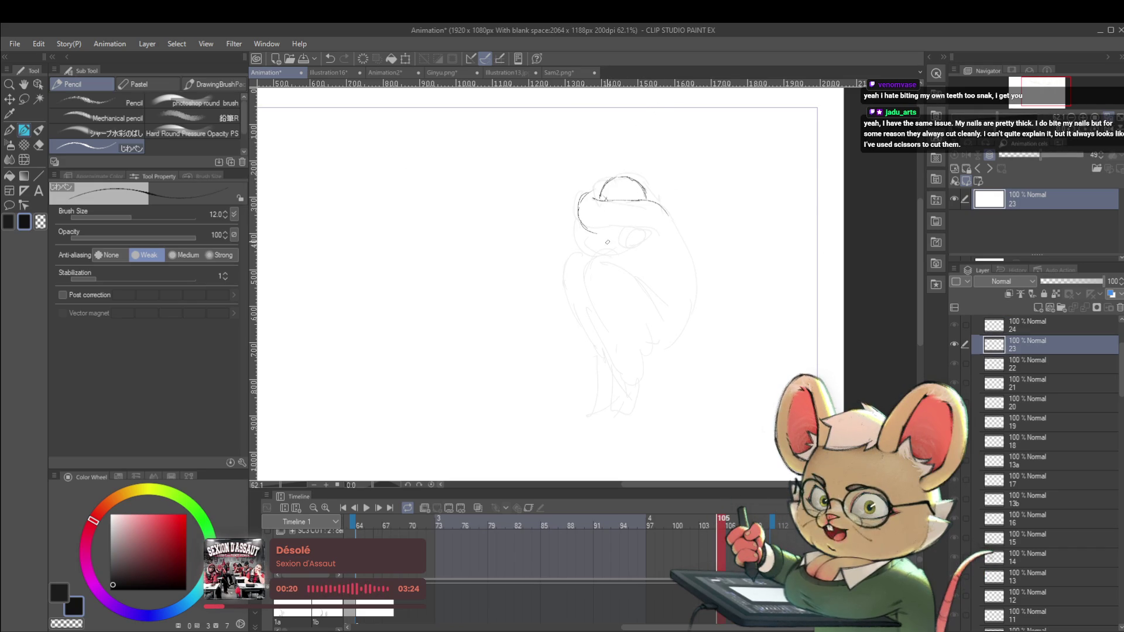
Draw the head's lower curve and right side, enable onion skin, and add a body curve.
left_click_drag(633, 241, 650, 234)
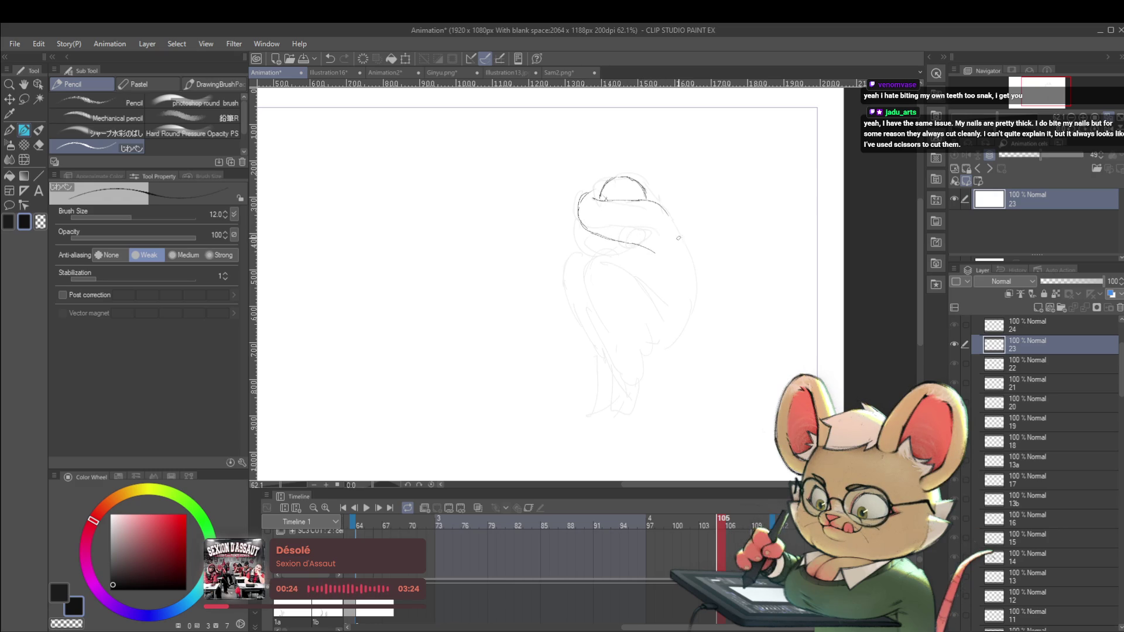
key("Left")
key("Right")
mouse_move(668, 212)
left_mouse_down()
mouse_move(694, 276)
mouse_move(684, 313)
left_mouse_up()
key("Left")
key("Right")
left_click(478, 508)
mouse_move(590, 273)
left_mouse_down()
mouse_move(607, 250)
mouse_move(633, 268)
left_mouse_up()
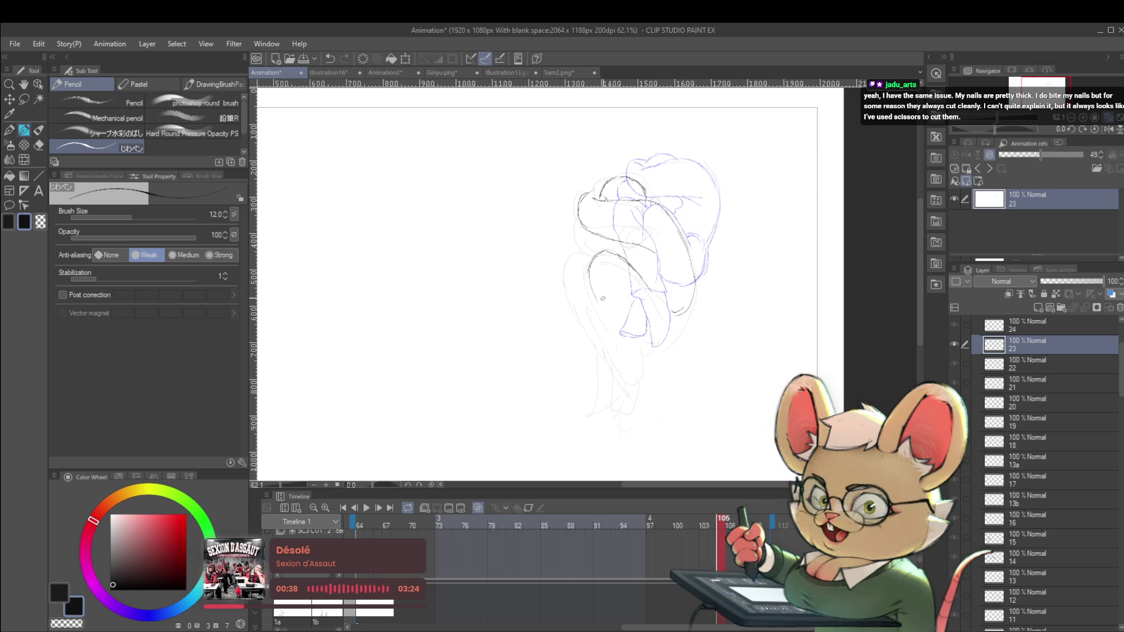
Add short arm and leg curves to the curled figure, then zoom out to the whole page.
left_click_drag(614, 323, 618, 332)
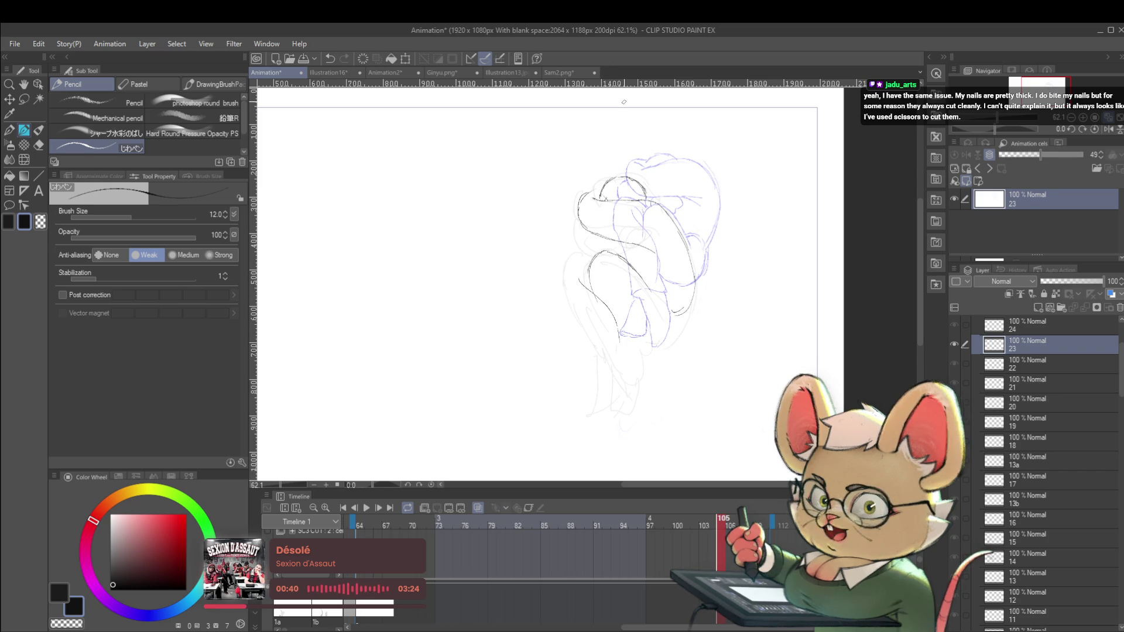
left_click_drag(580, 252, 562, 265)
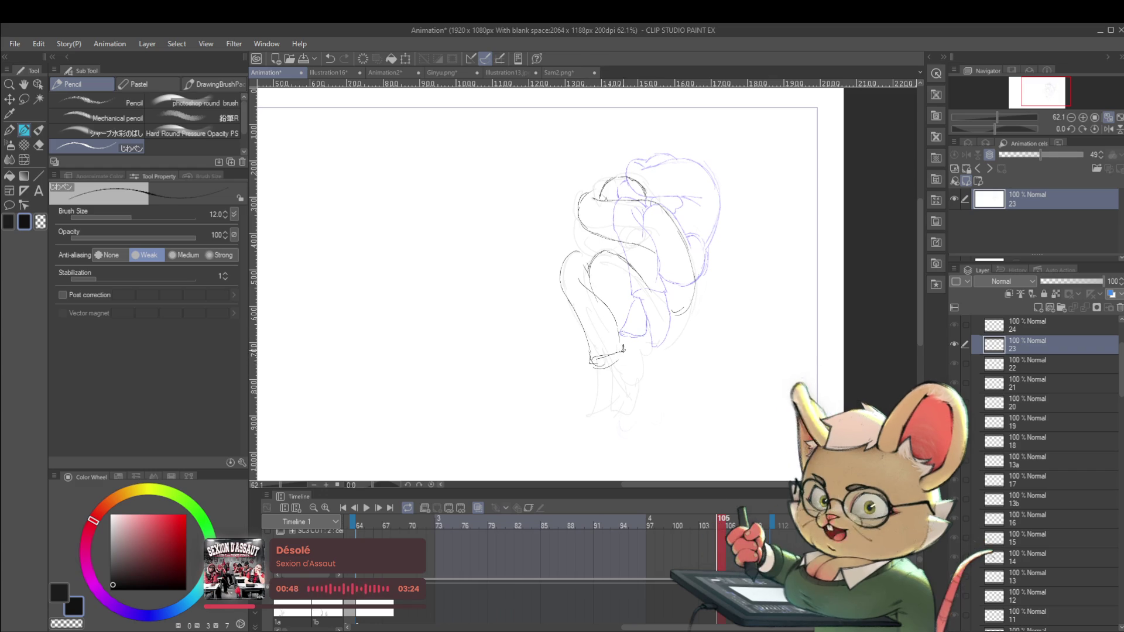
scroll(614, 302, "down", 3)
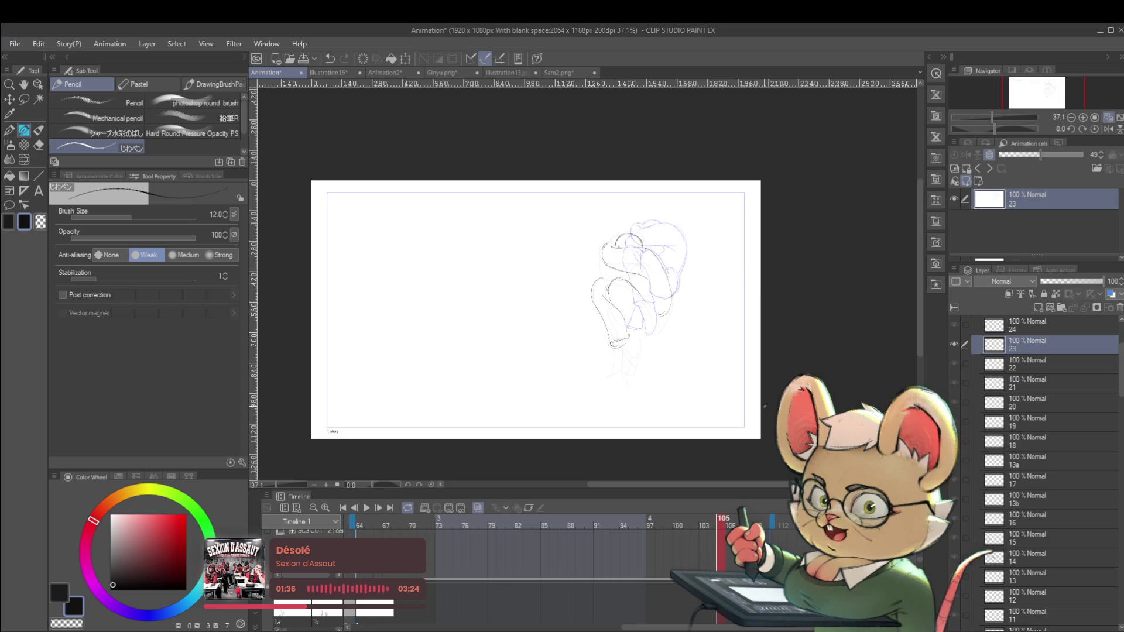
scroll(640, 340, "up", 2)
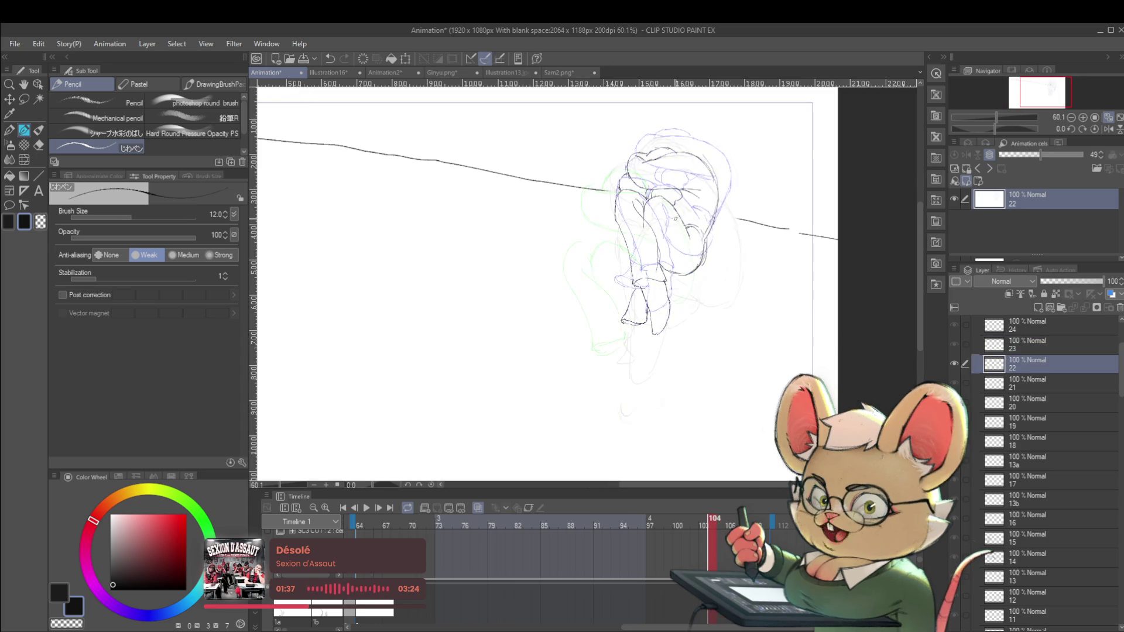
Touch up the figure on frame 104, then add a downward stroke along its side on frame 105.
key("Right")
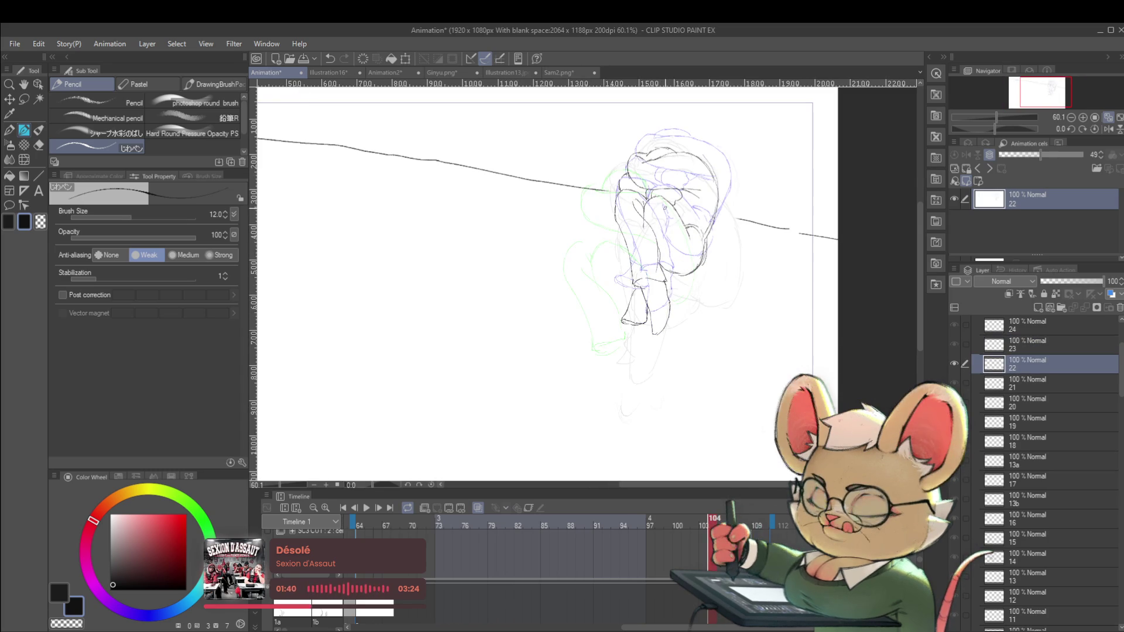
left_click_drag(668, 212, 666, 234)
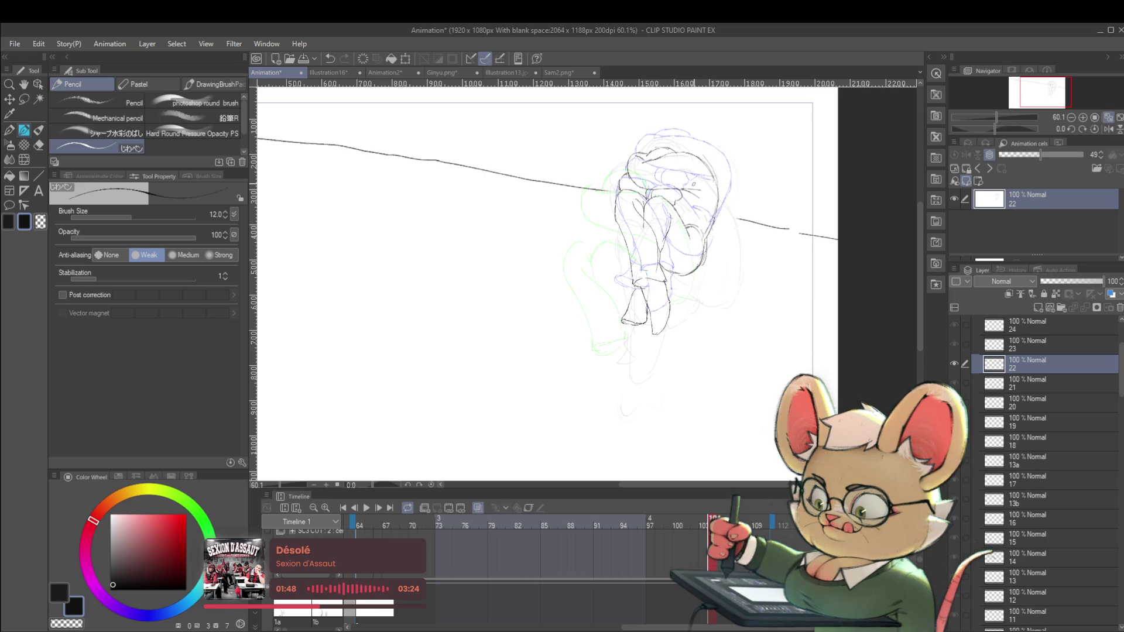
key("ctrl+Right")
left_click_drag(619, 256, 623, 313)
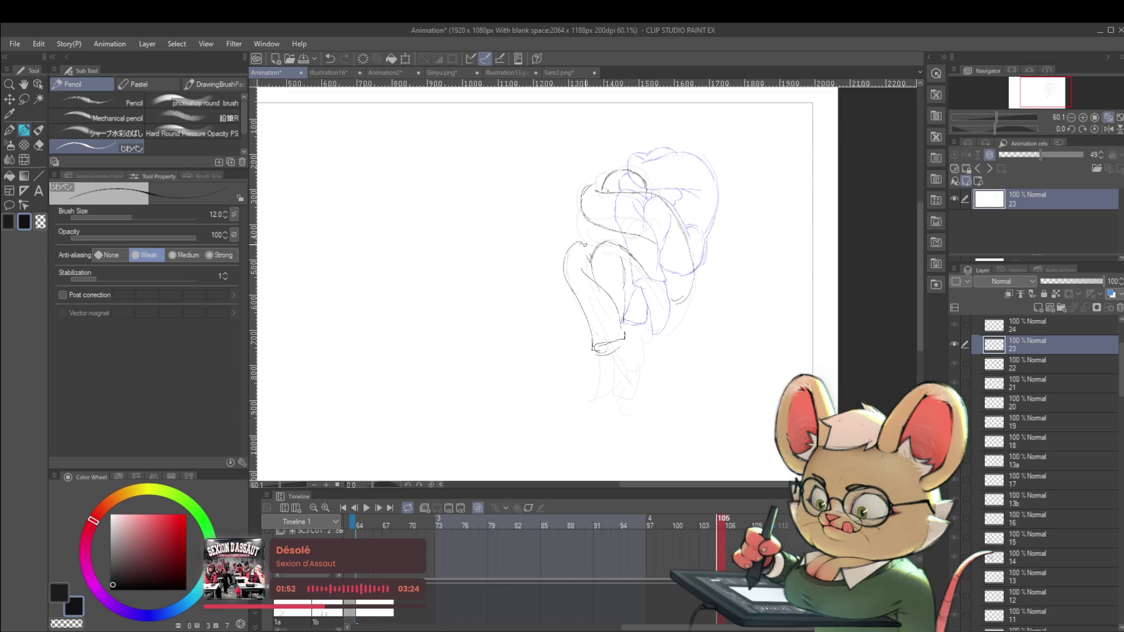
key("ctrl+Left")
key("ctrl+Right")
Redraw the lower leg and foot lines, undoing the dark stroke, then zoom out to the whole page.
left_click_drag(606, 357, 608, 388)
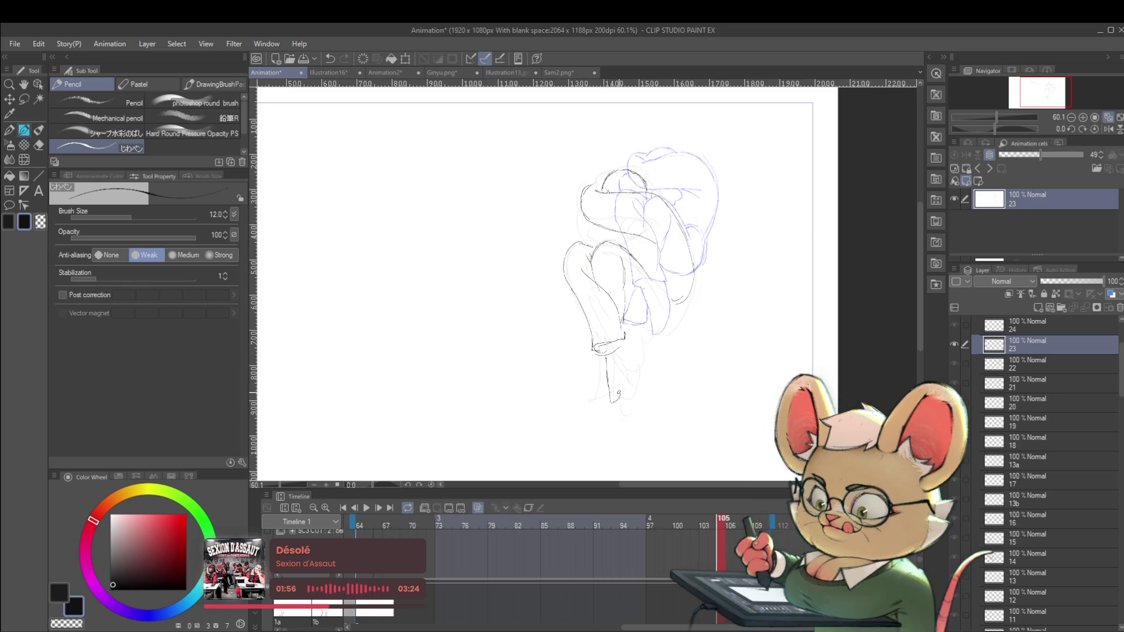
key("ctrl+Left")
key("ctrl+Right")
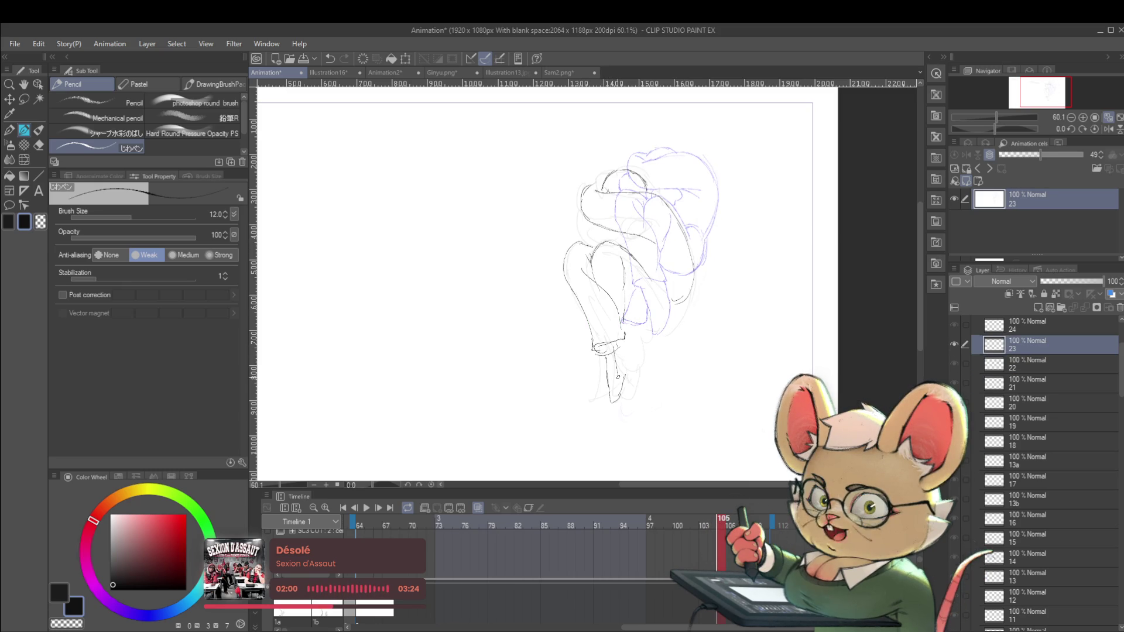
left_click_drag(603, 364, 593, 397)
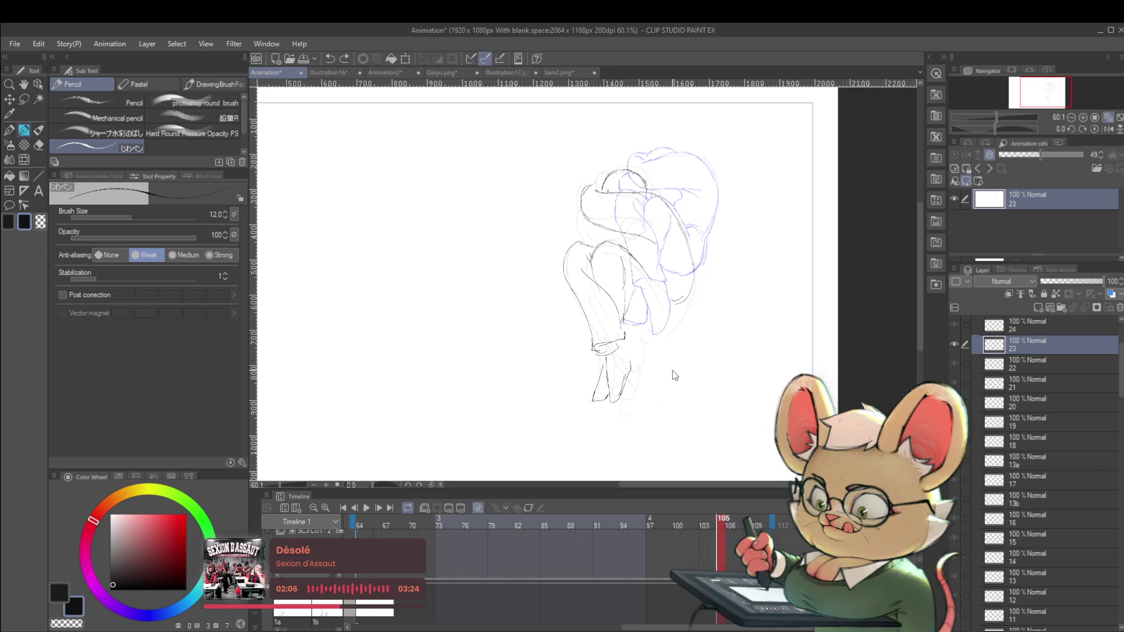
key("ctrl+z")
key("ctrl+z")
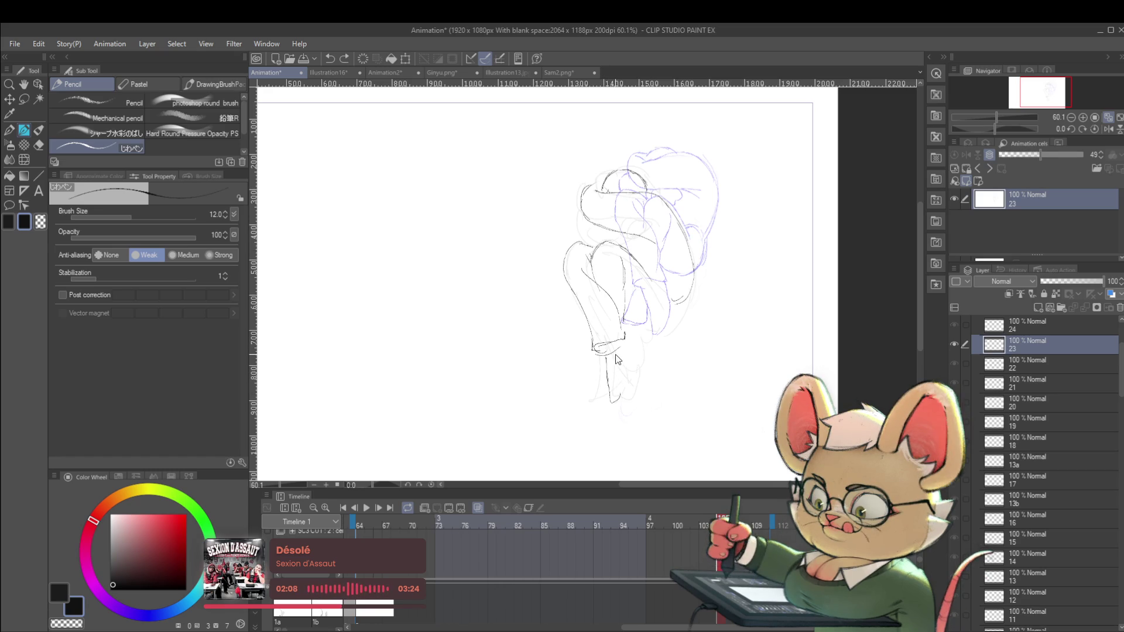
left_click_drag(606, 354, 607, 387)
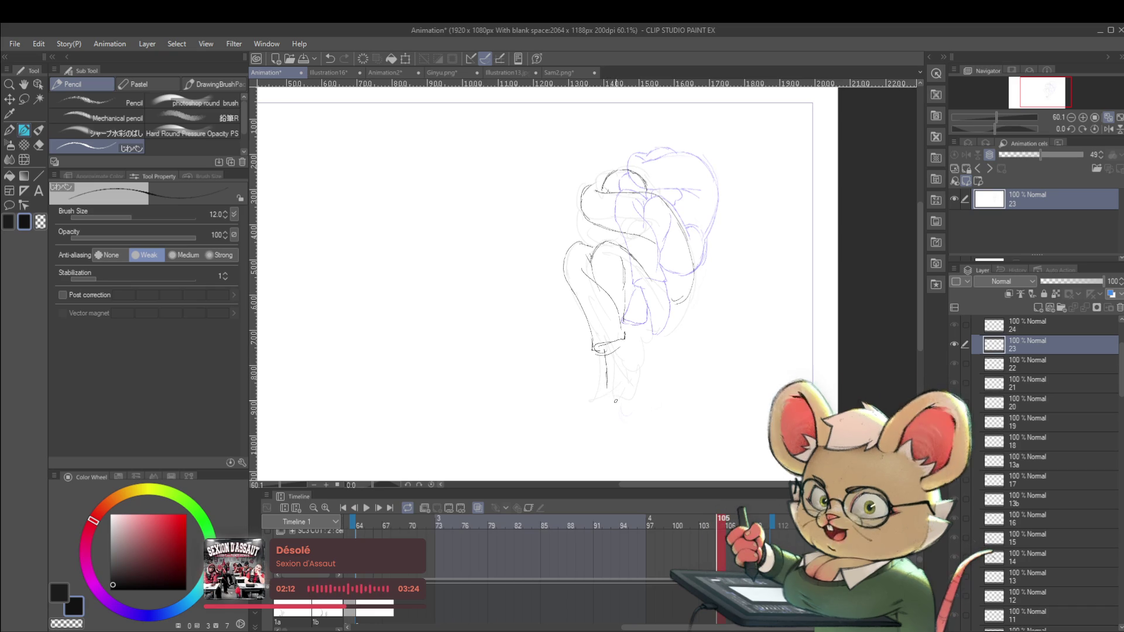
left_click_drag(607, 369, 609, 388)
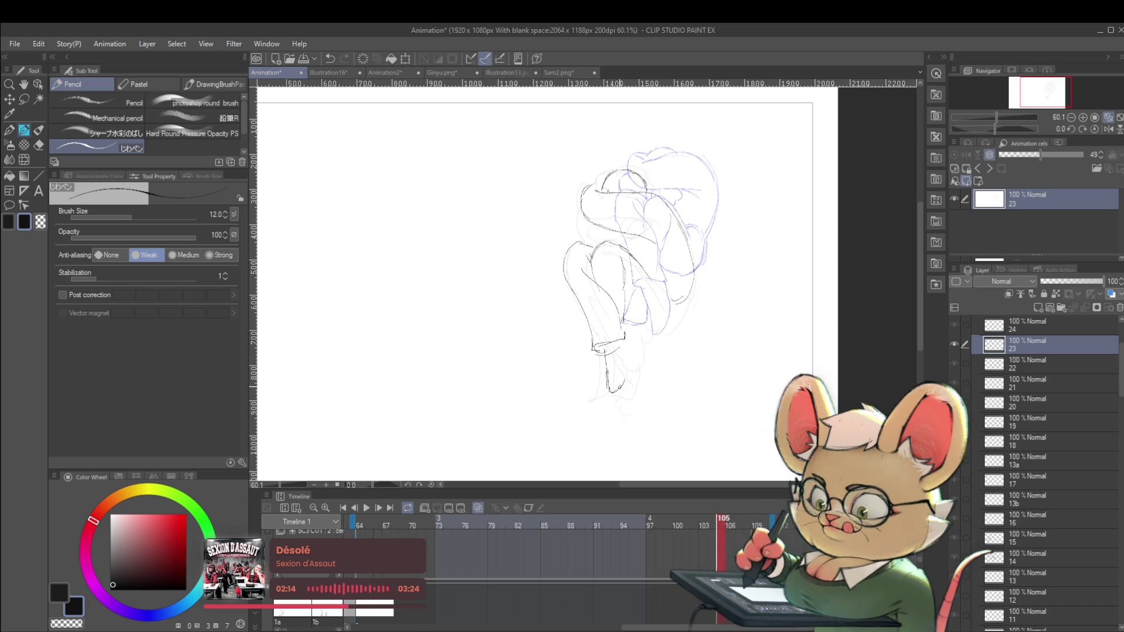
mouse_move(606, 363)
left_mouse_down()
mouse_move(592, 401)
mouse_move(609, 392)
left_mouse_up()
mouse_move(664, 335)
left_mouse_down()
mouse_move(645, 335)
mouse_move(623, 374)
left_mouse_up()
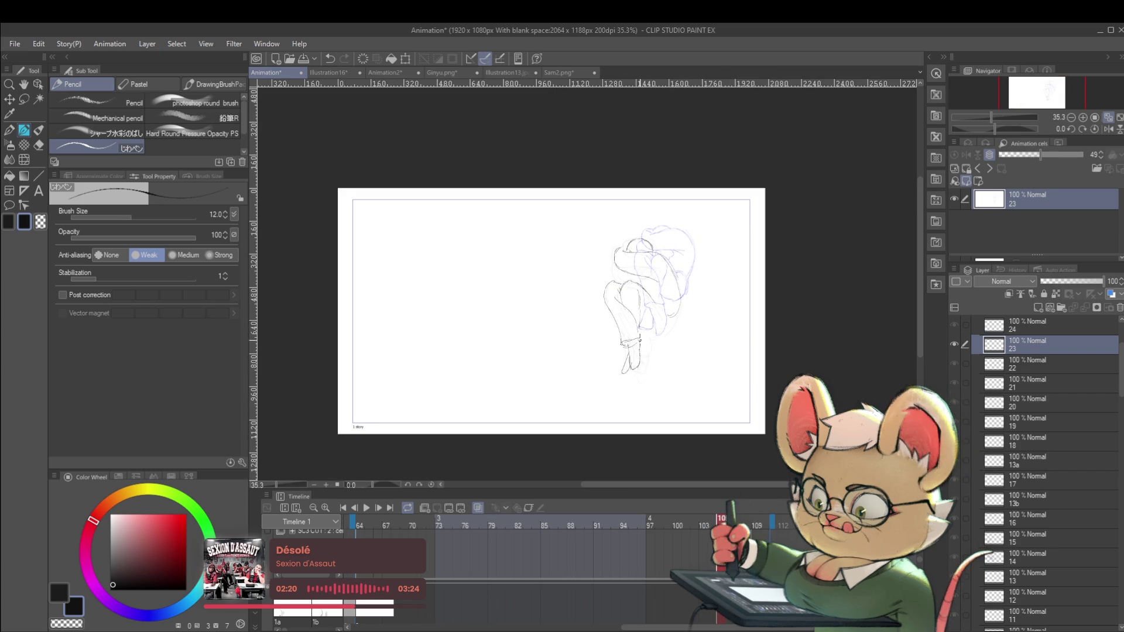
Zoom in on the curled figure while flipping between frames 104 and 105 to compare.
key("Left")
key("Right")
key("Left")
key("Right")
key("Left")
key("Right")
key("Left")
key("Right")
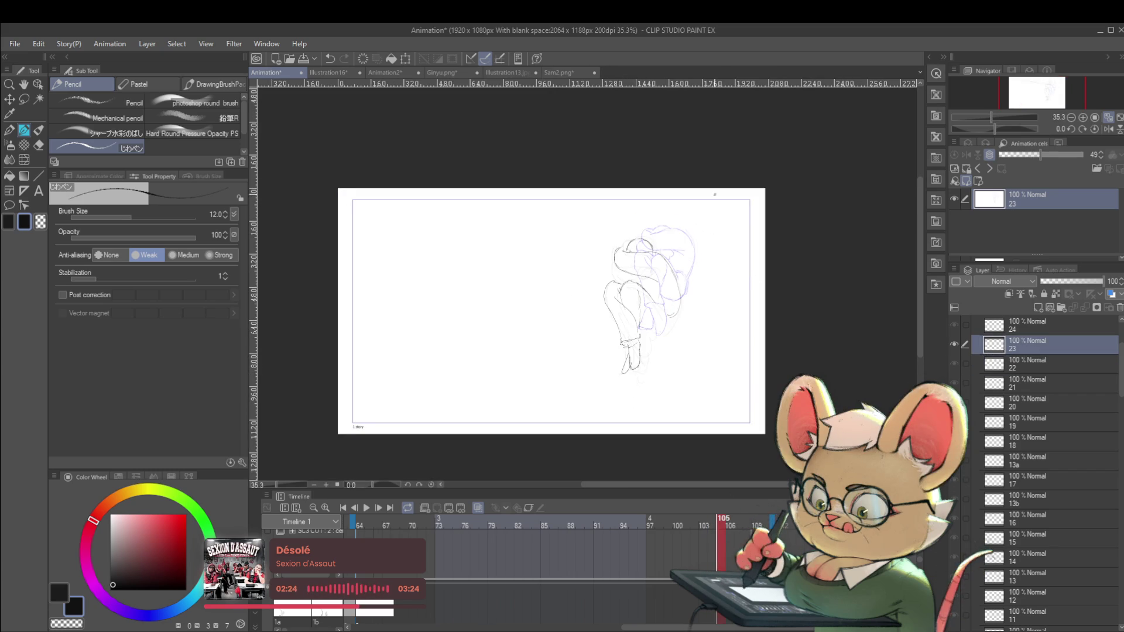
left_click(683, 277)
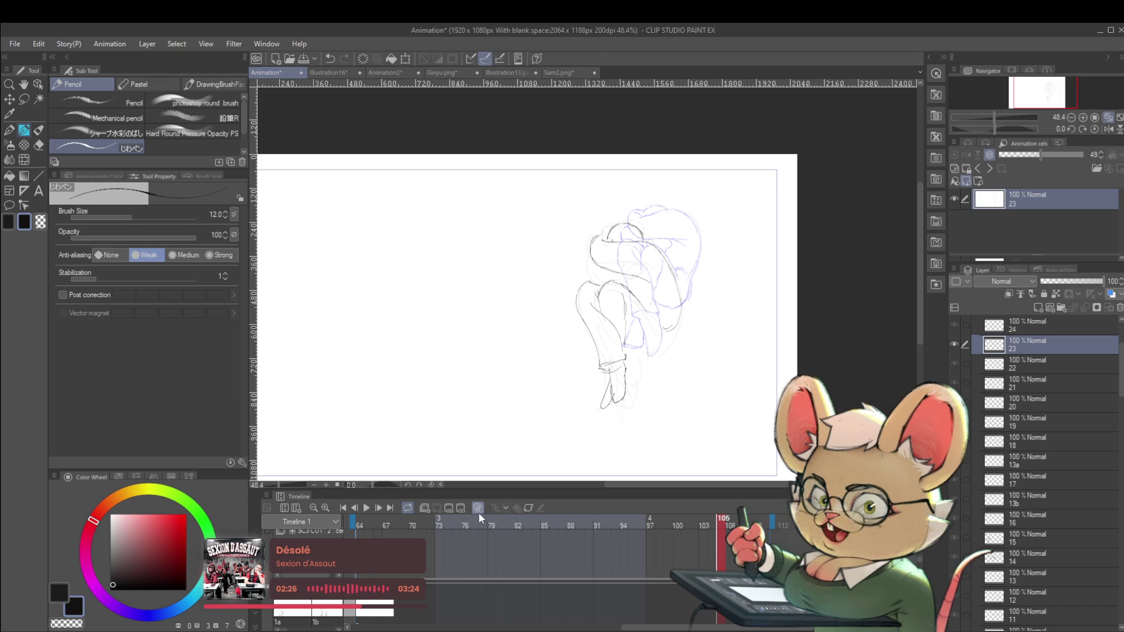
key("Left")
key("Right")
key("Left")
key("Right")
key("Left")
key("Right")
key("Left")
key("Right")
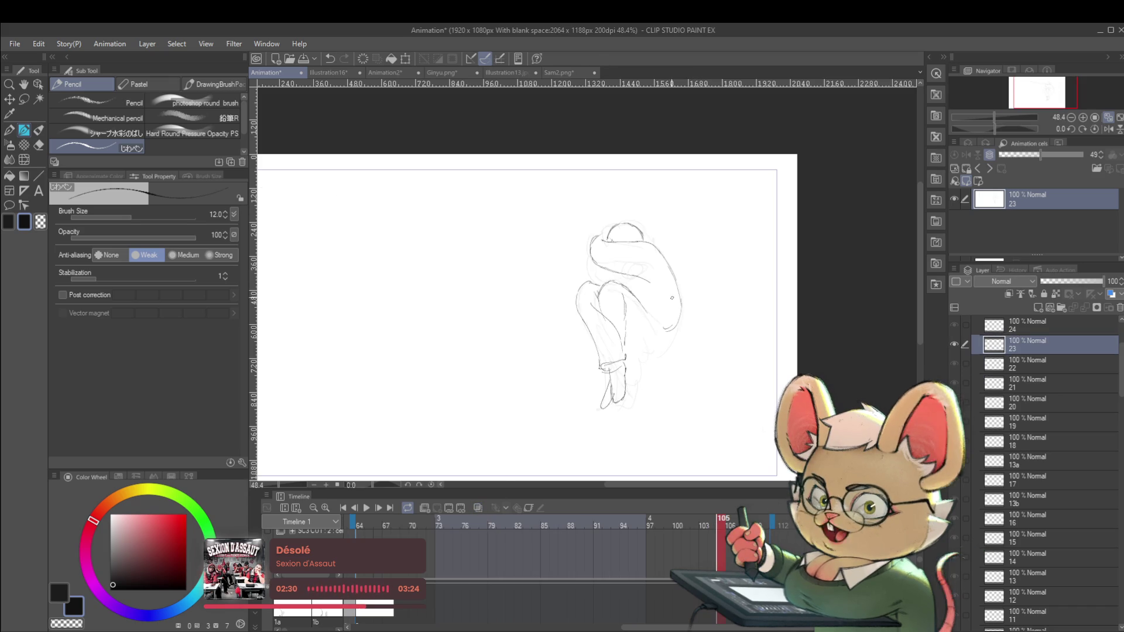
Draw and refine the line along the figure's arm, checking it against the previous frame.
left_click_drag(646, 308, 657, 315)
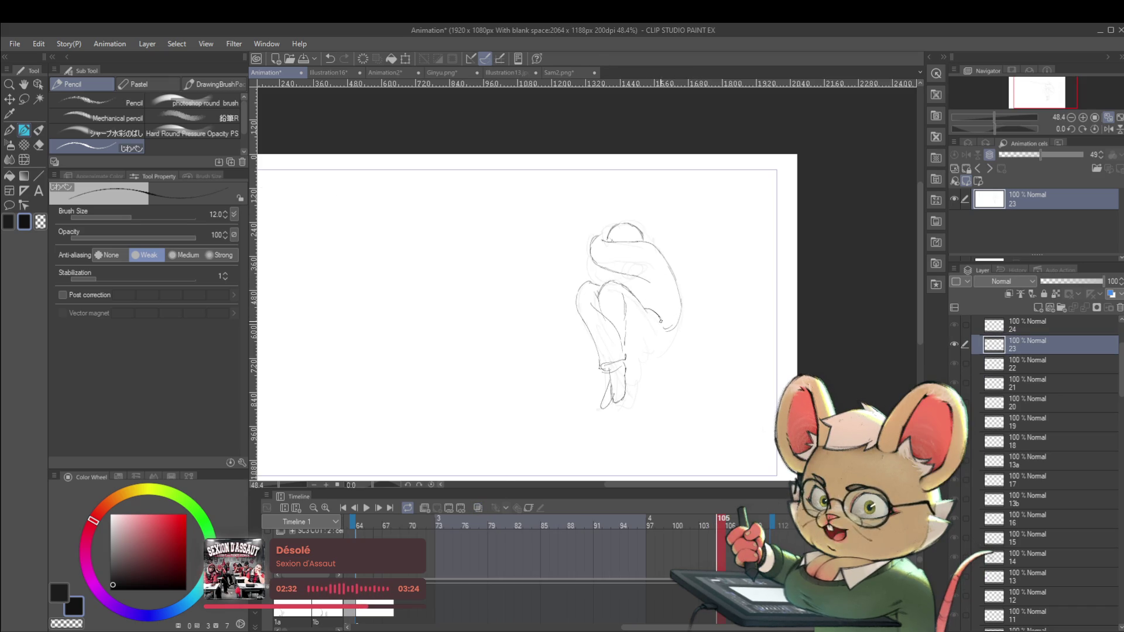
left_click_drag(646, 313, 659, 323)
key("Left")
key("Right")
key("Left")
key("Right")
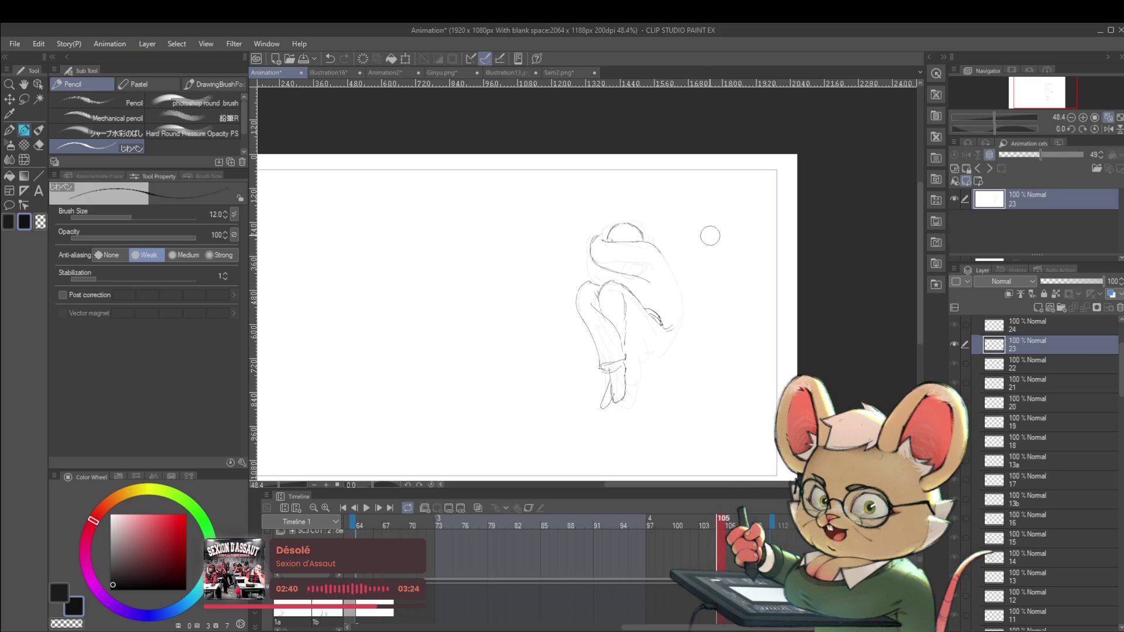
Draw the line of the figure's back and the lower-back curve, comparing with cel 22.
left_click_drag(656, 245, 676, 277)
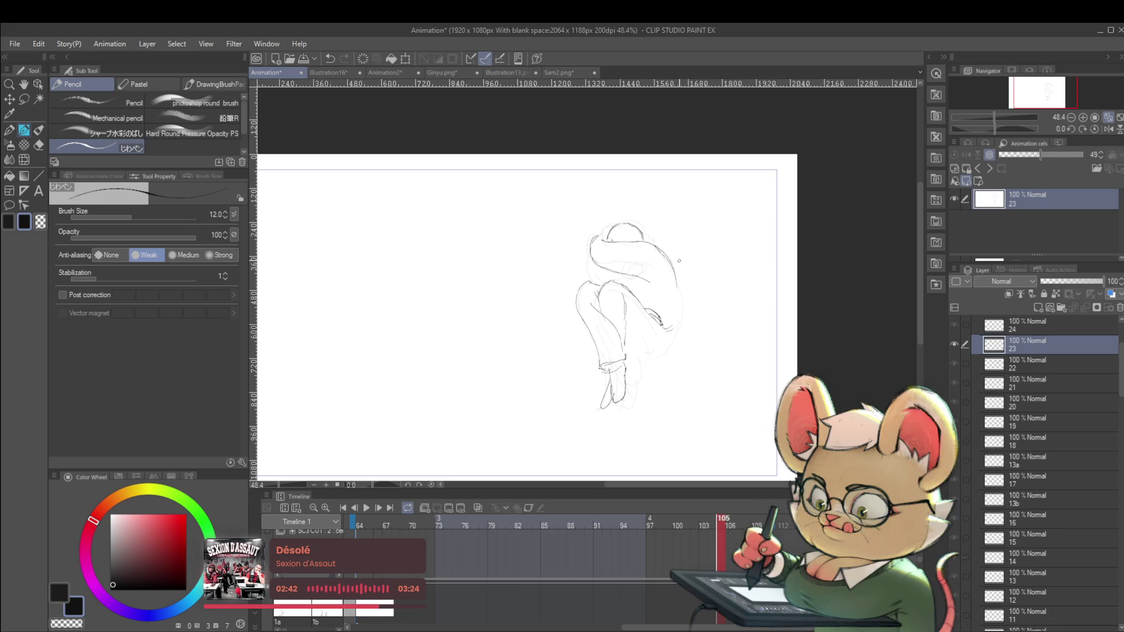
key("Left")
key("Right")
key("Left")
key("Right")
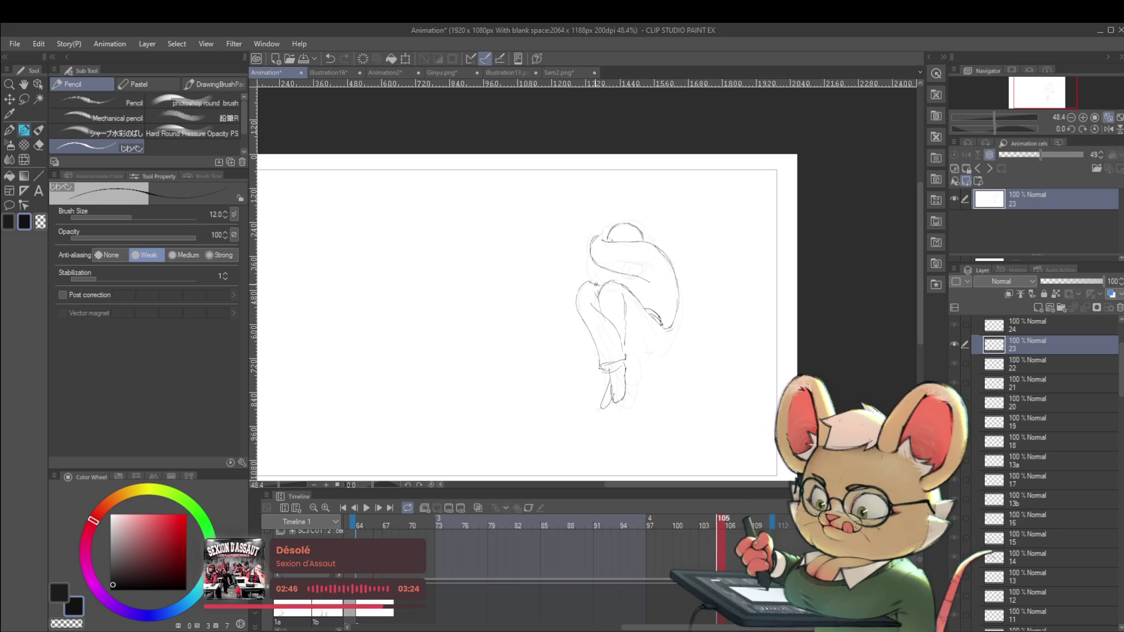
key("Left")
key("Right")
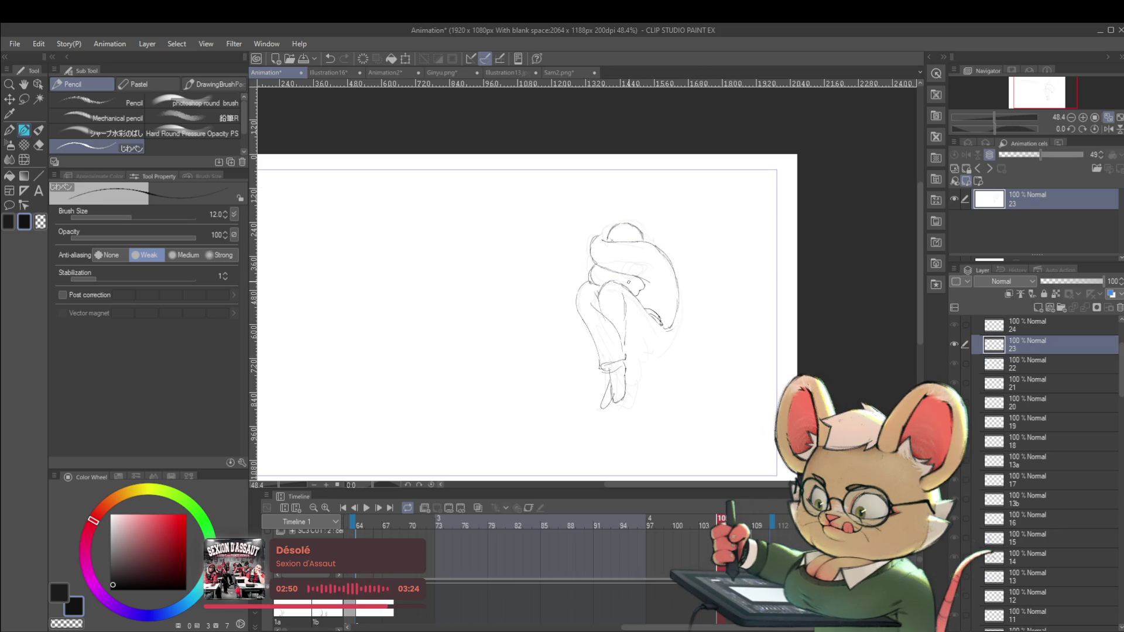
key("Left")
key("Right")
key("Left")
key("Right")
key("Left")
key("Right")
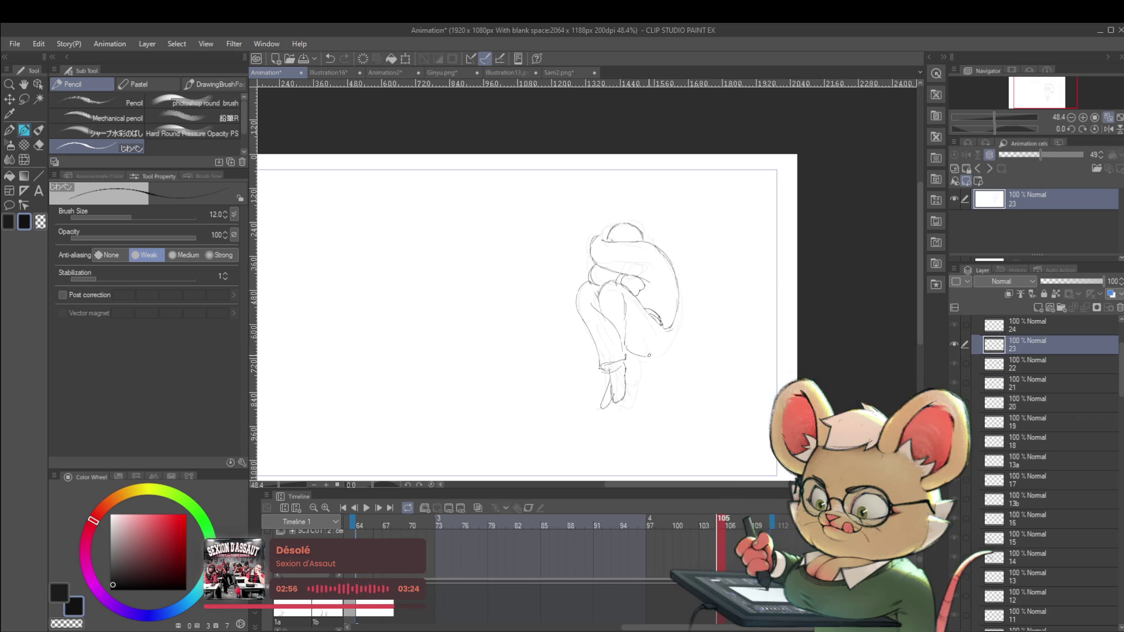
key("Left")
key("Right")
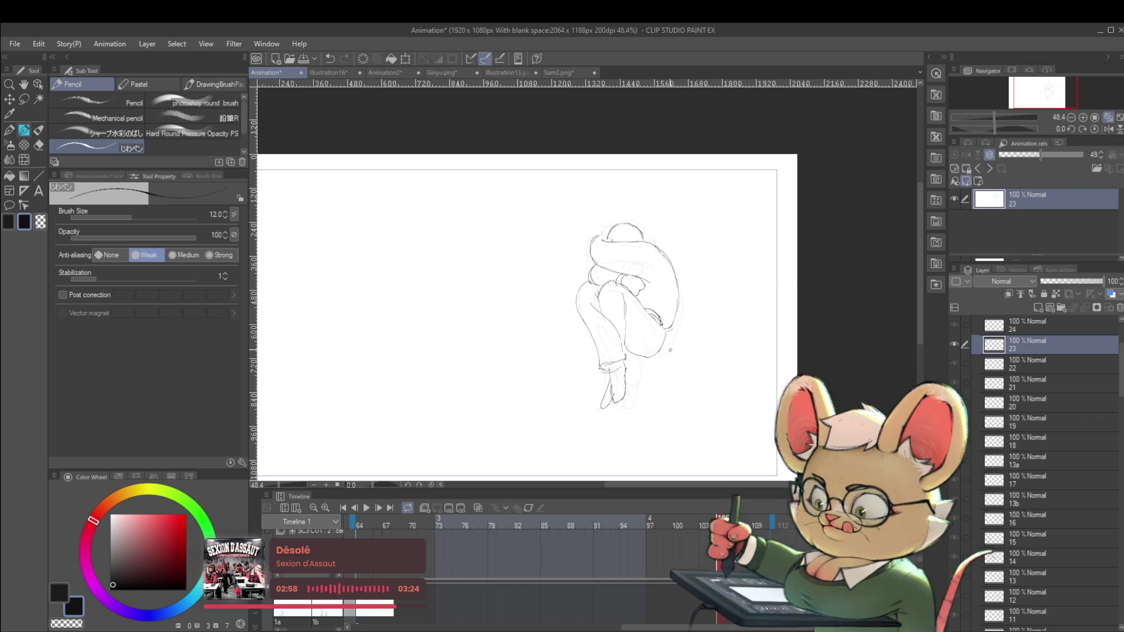
left_click_drag(648, 351, 673, 328)
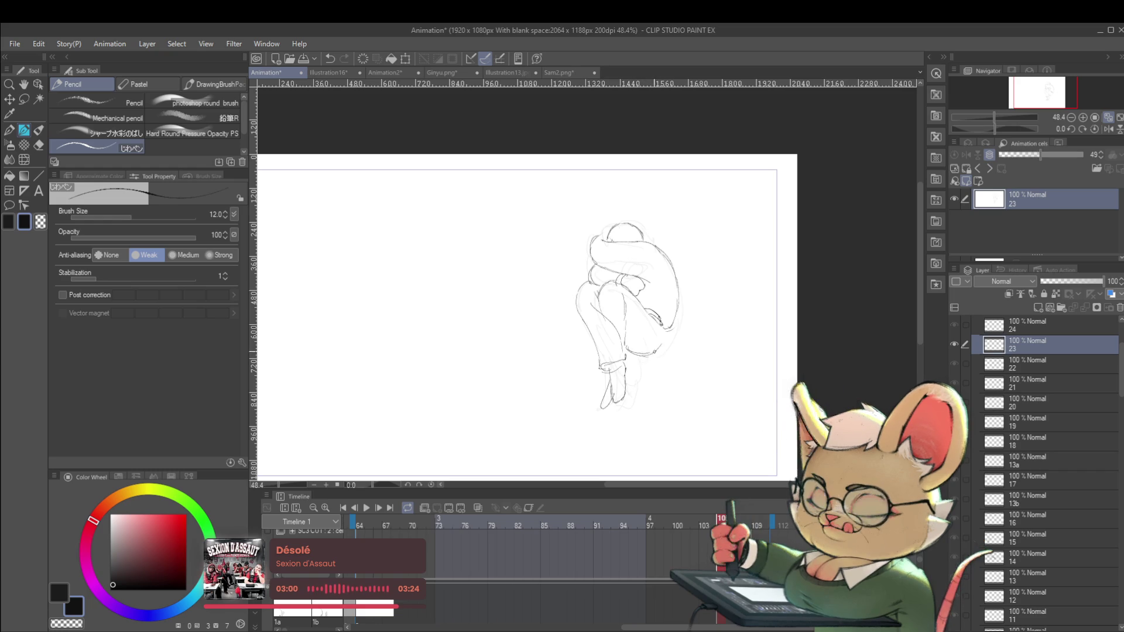
Compare cels 22 and 23, then draw a line down the figure's leg.
key("Left")
key("Right")
key("Left")
key("Right")
key("Left")
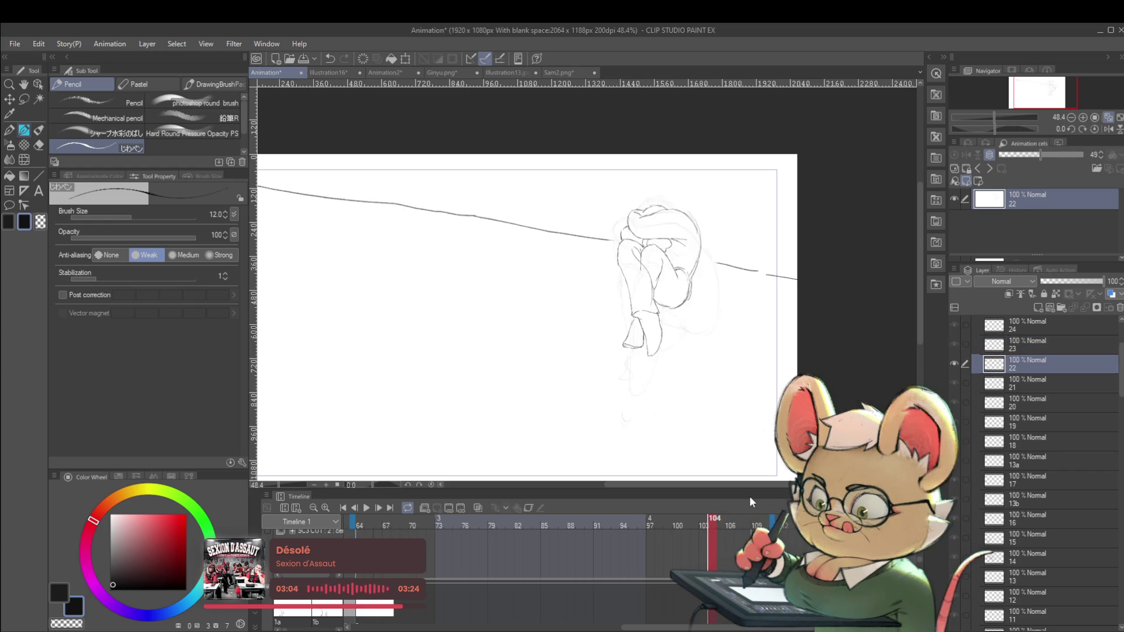
key("Right")
key("Left")
key("Right")
key("Left")
key("Right")
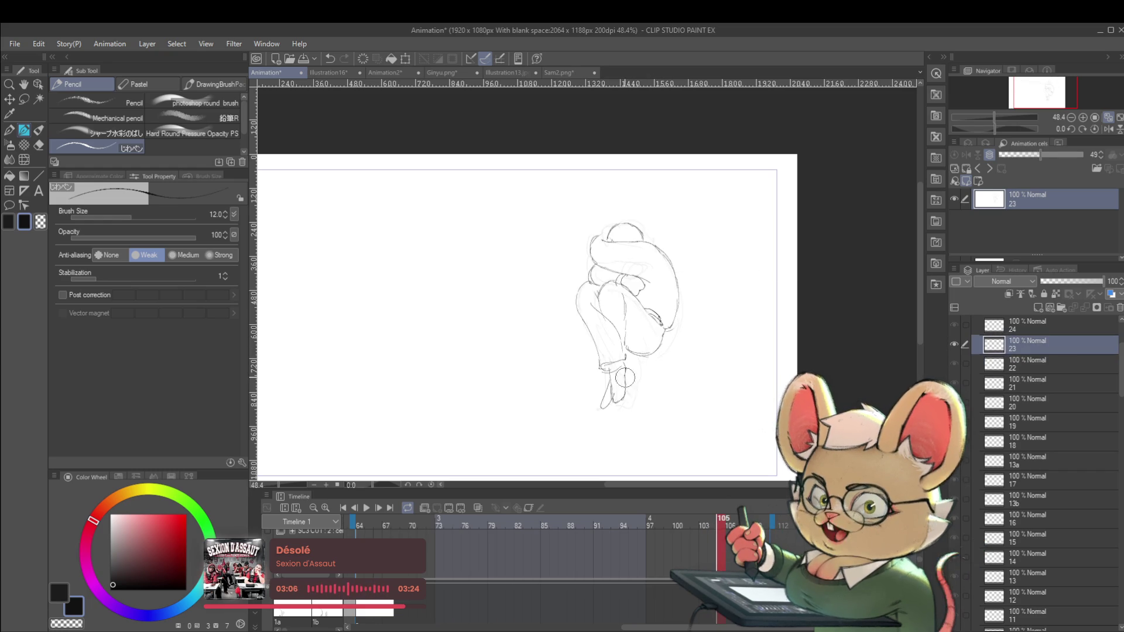
key("Left")
key("Right")
key("Left")
key("Right")
mouse_move(609, 367)
left_mouse_down()
mouse_move(617, 406)
mouse_move(629, 386)
mouse_move(617, 398)
left_mouse_up()
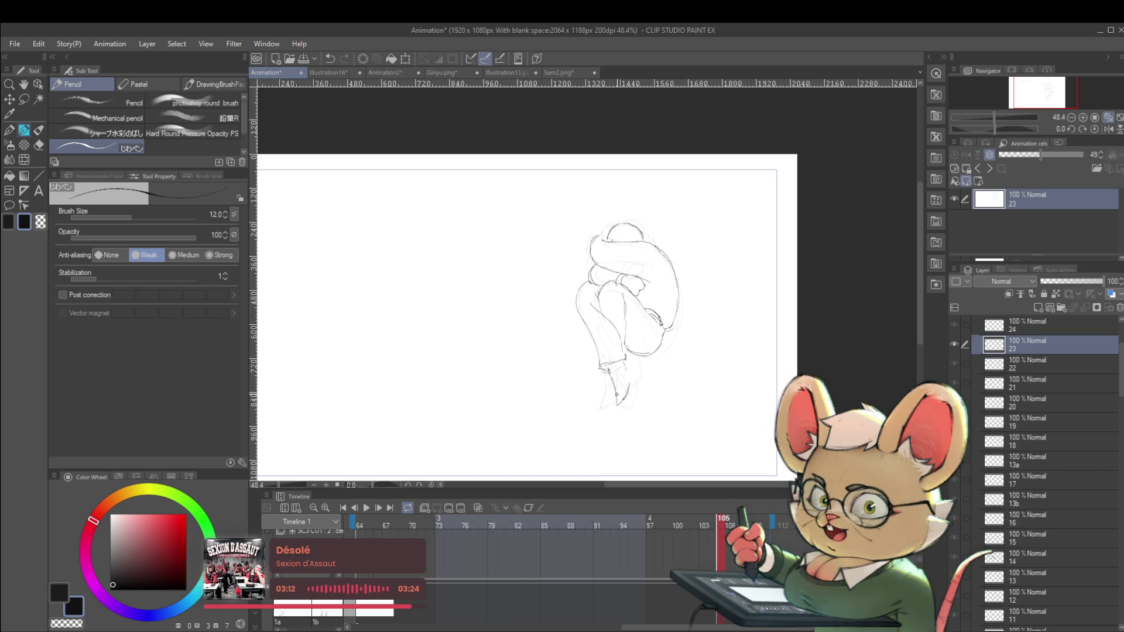
Check frames 103–105, add a lower-leg line on cel 23, then advance to cel 24 on frame 106.
key("Left")
key("Right")
key("Left")
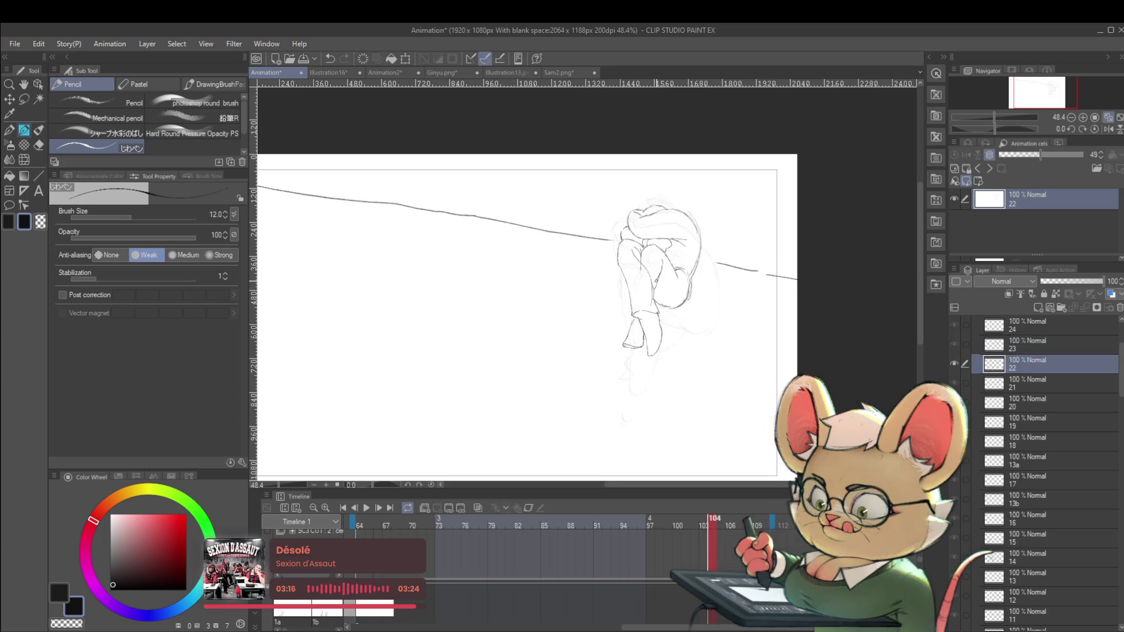
key("Right")
key("Left")
key("Right")
key("Left")
key("Left")
key("Right")
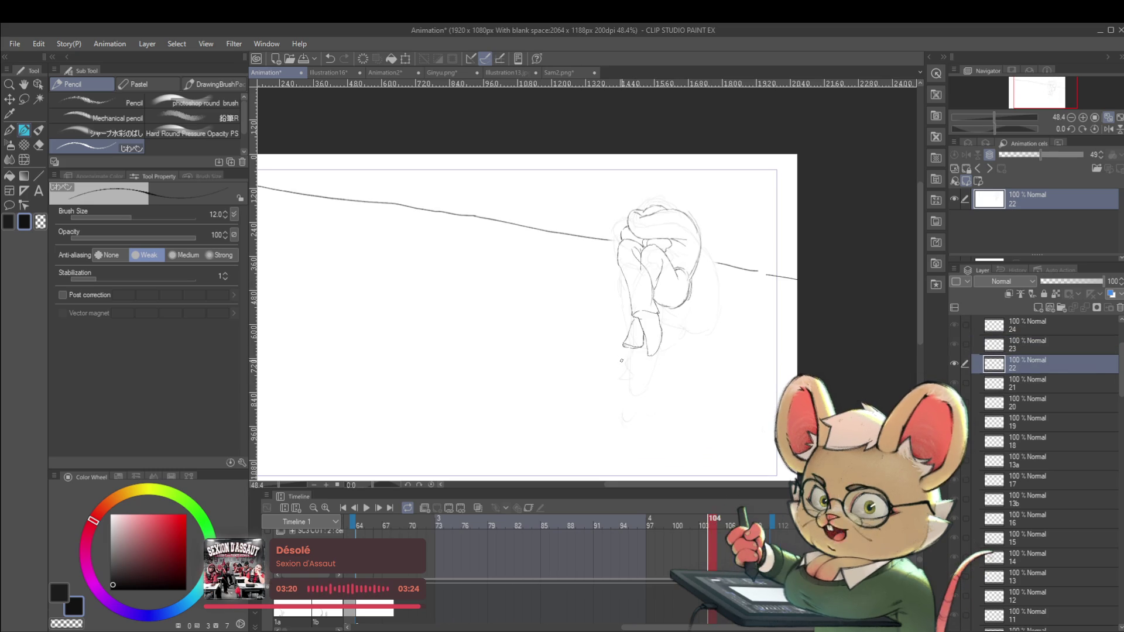
key("Left")
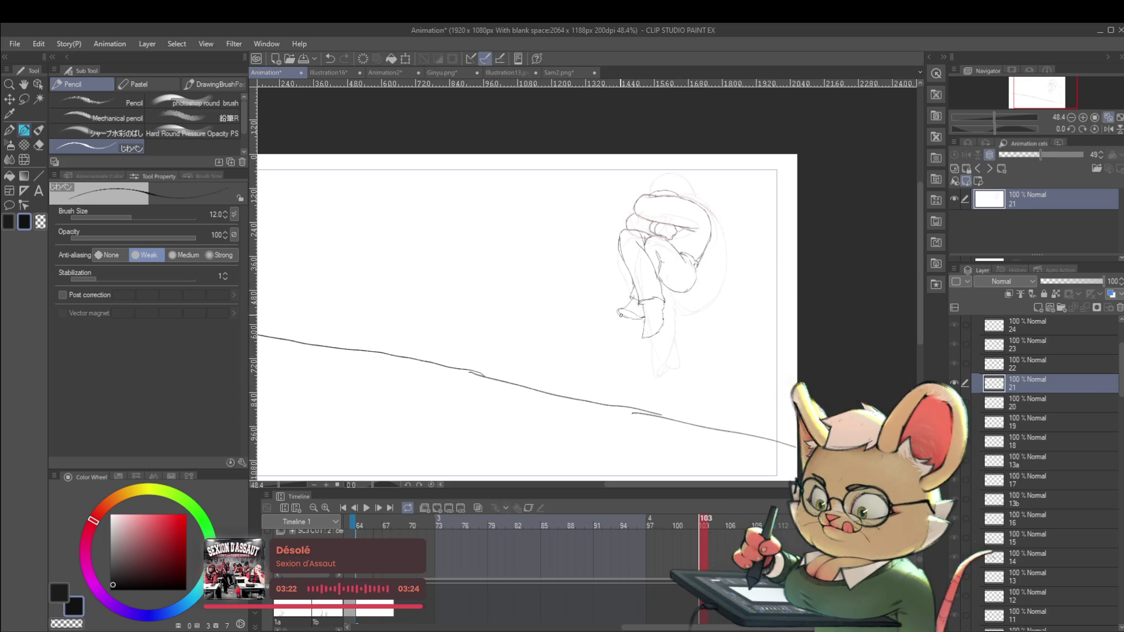
key("Right")
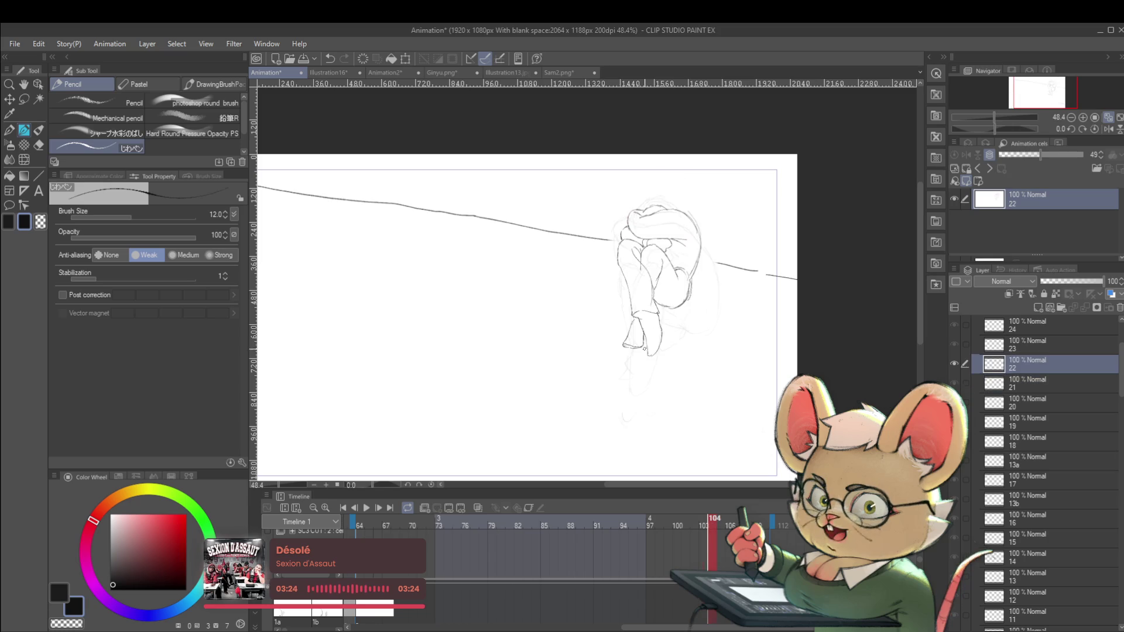
key("Right")
left_click_drag(606, 375, 599, 403)
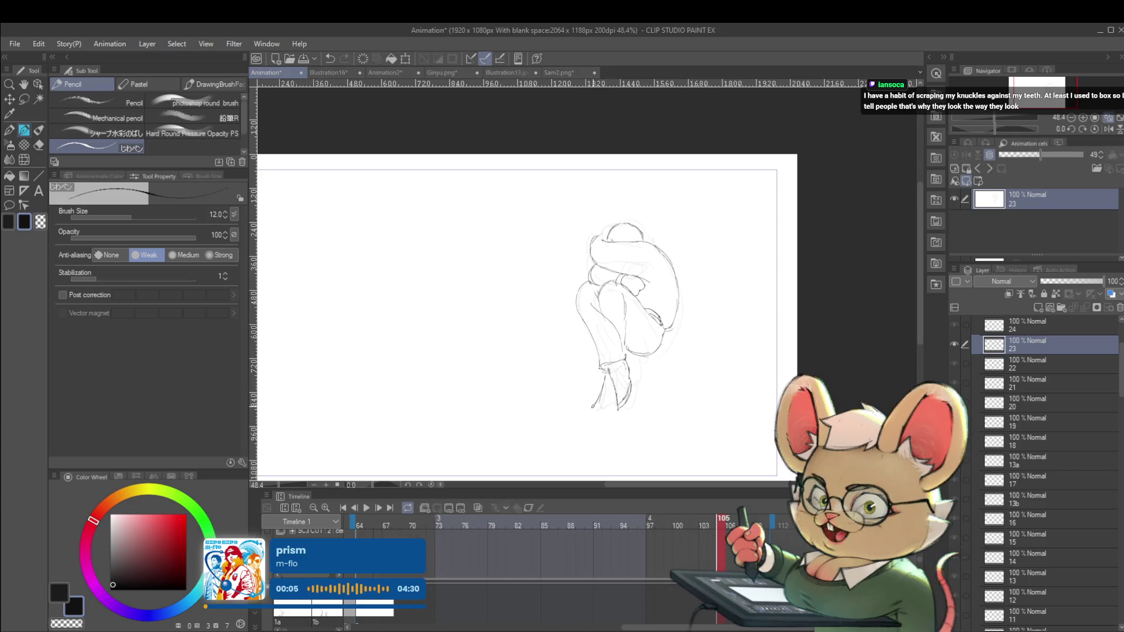
key("Right")
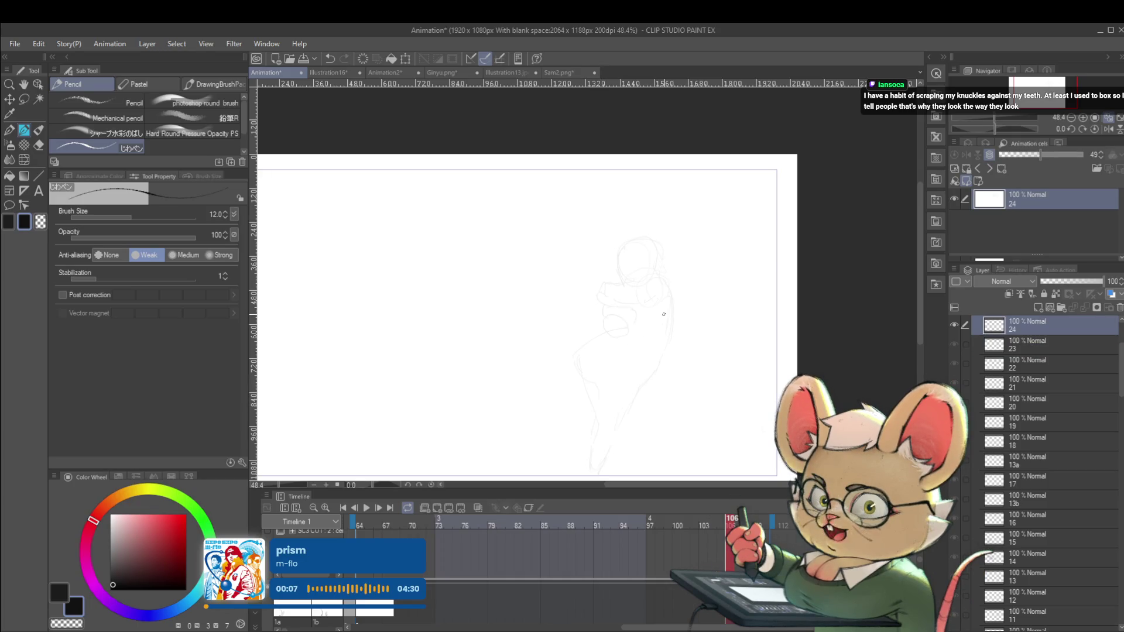
Select layer 24 inside the Head folder and switch to the Real G-Pen at size 8.0.
key("/")
key("Left")
key("Left")
key("Right")
key("Right")
key("Left")
key("Left")
key("Right")
key("Right")
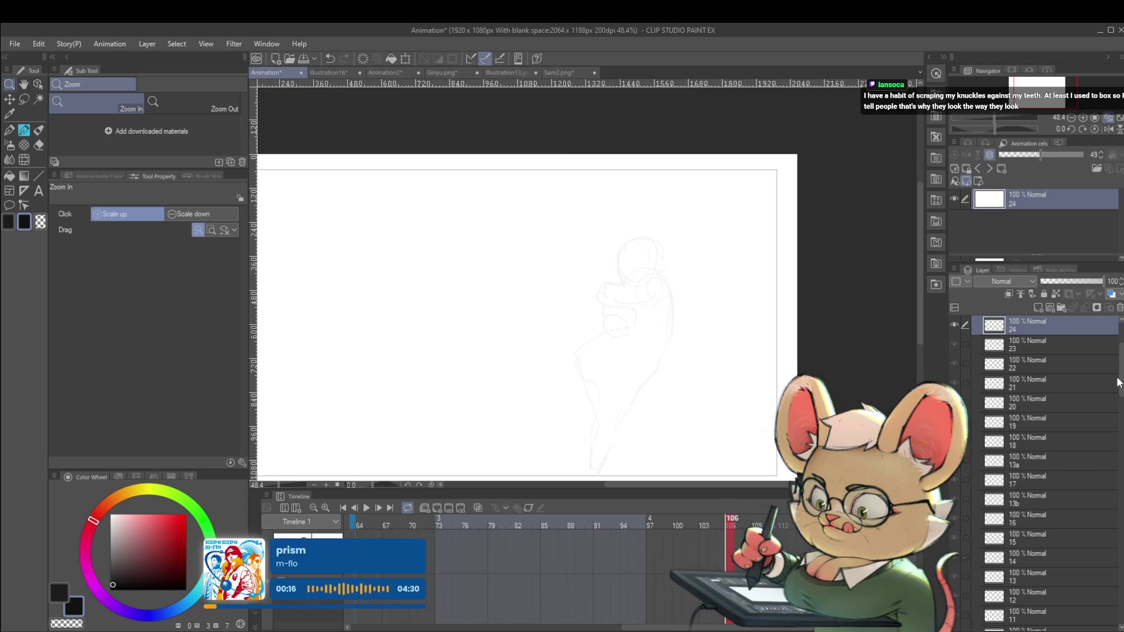
scroll(1019, 377, "up", 2)
left_click(1019, 377)
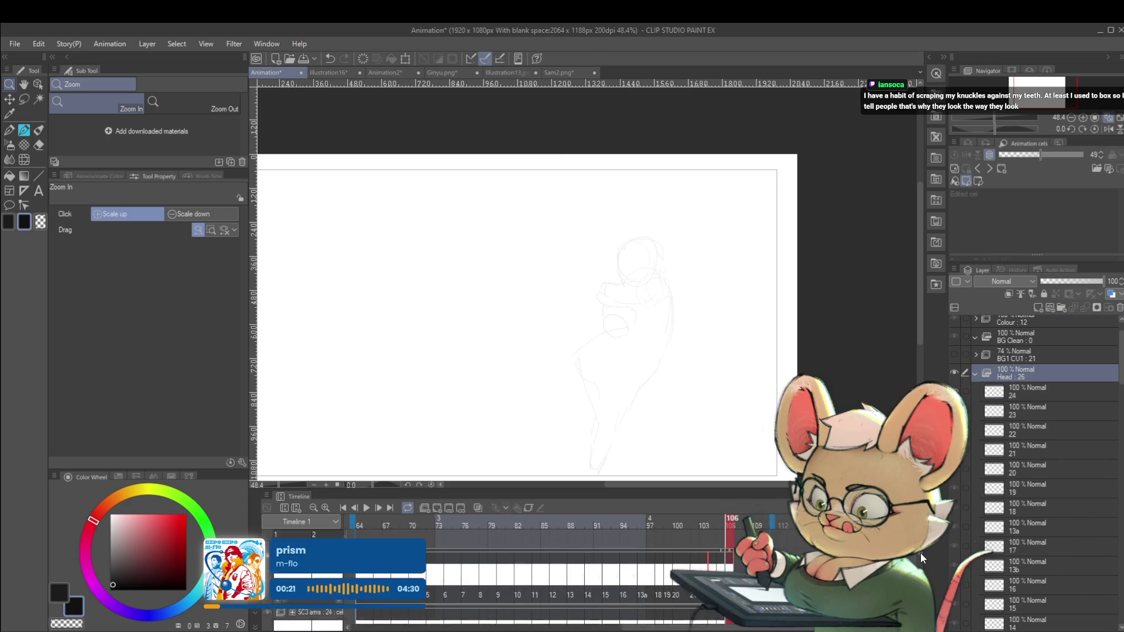
left_click(1030, 392)
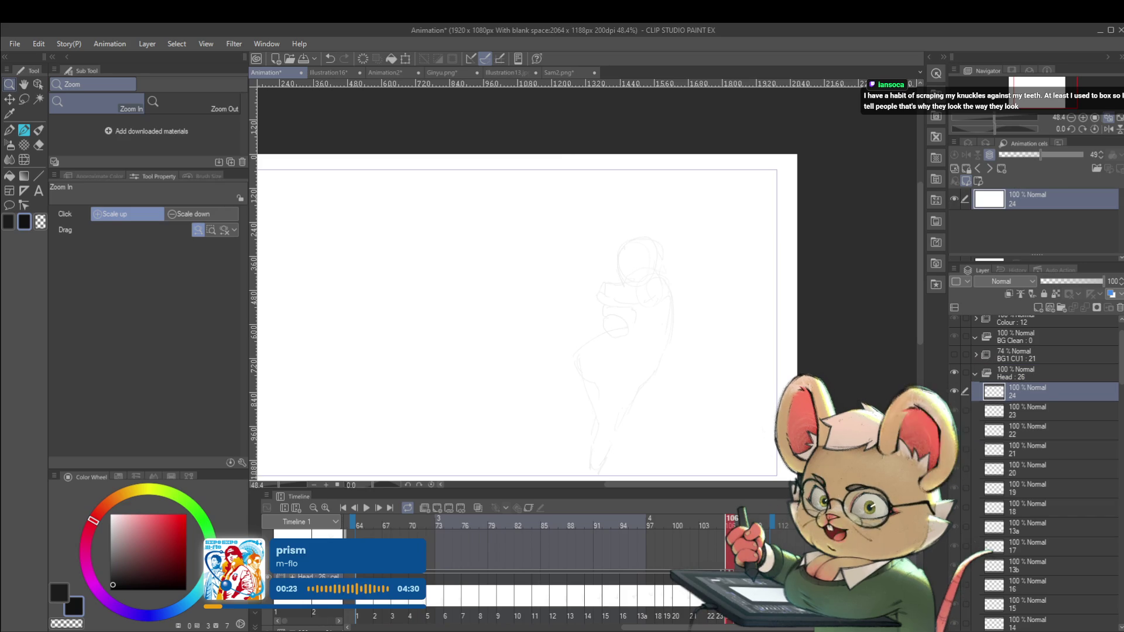
key("p")
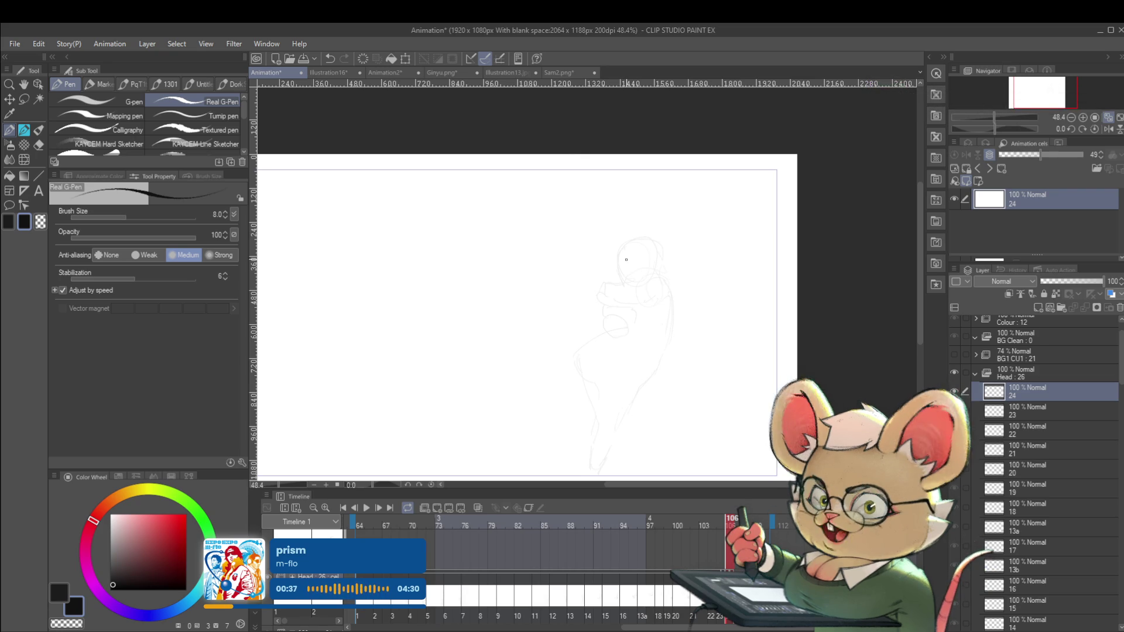
At 73.4% zoom, undo the stroke and redraw the arc along the head's top and left edge.
scroll(628, 270, "up", 2)
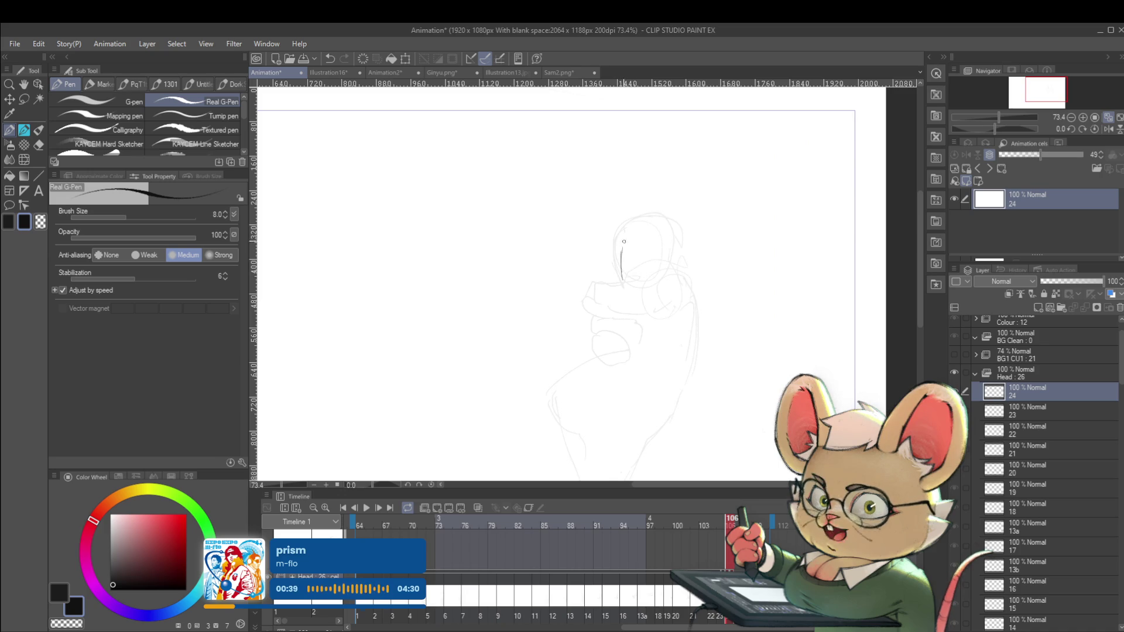
key("ctrl+z")
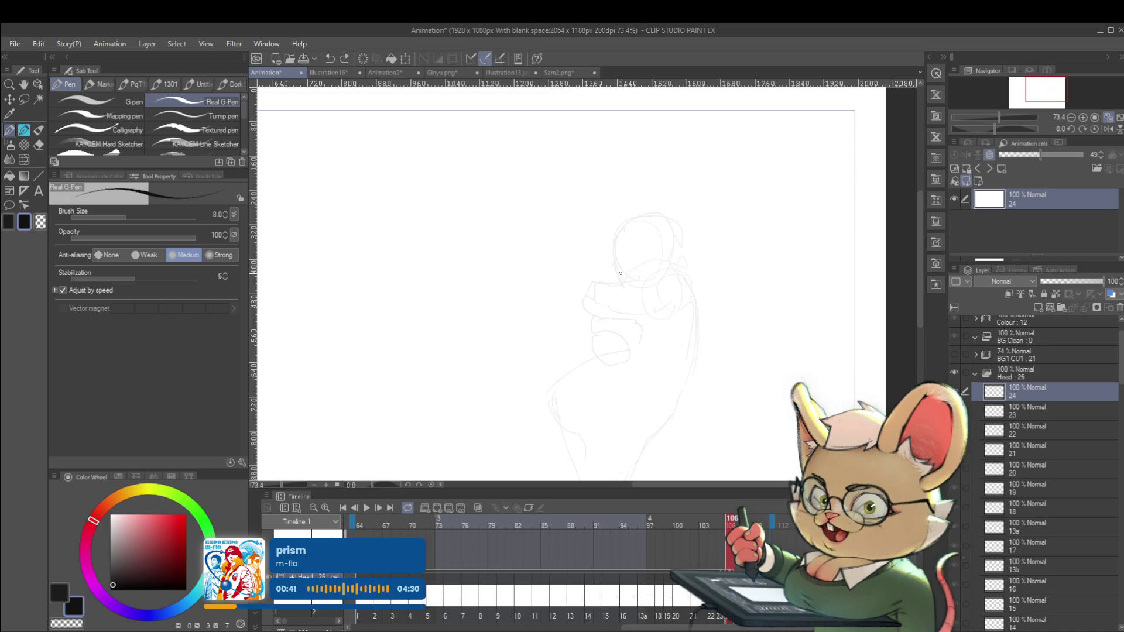
mouse_move(620, 279)
left_mouse_down()
mouse_move(616, 246)
mouse_move(648, 218)
left_mouse_up()
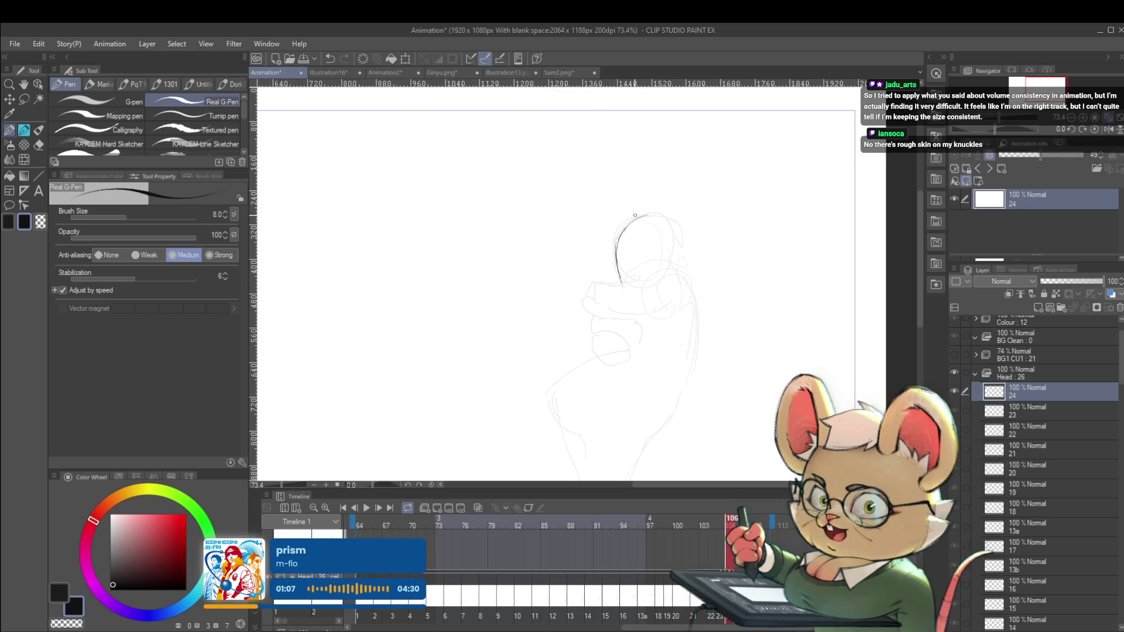
scroll(1121, 396, "down", 3)
left_click_drag(1120, 395, 1121, 609)
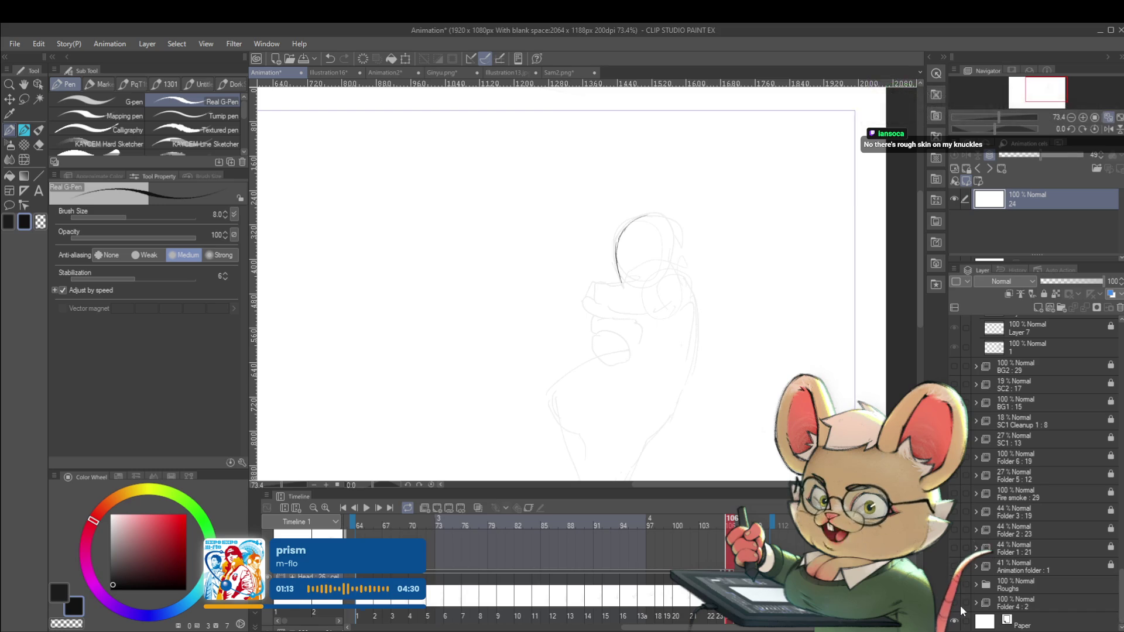
Try moving the head arc with Ctrl+T, undo and cancel it, then hide the Roughs face sketch.
left_click(956, 603)
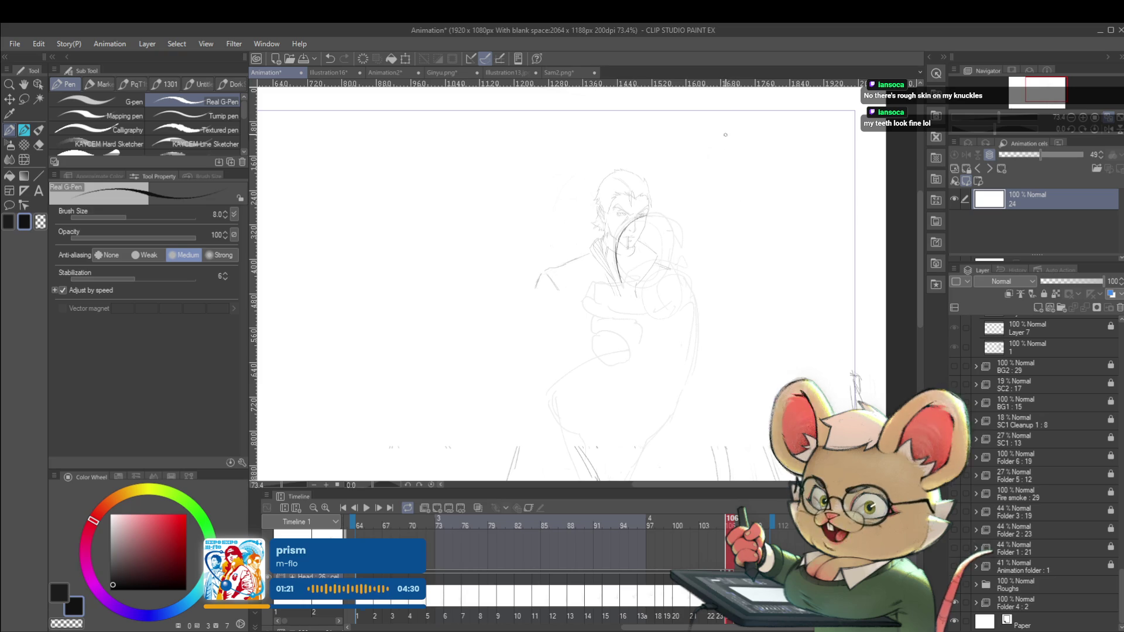
scroll(647, 197, "up", 3)
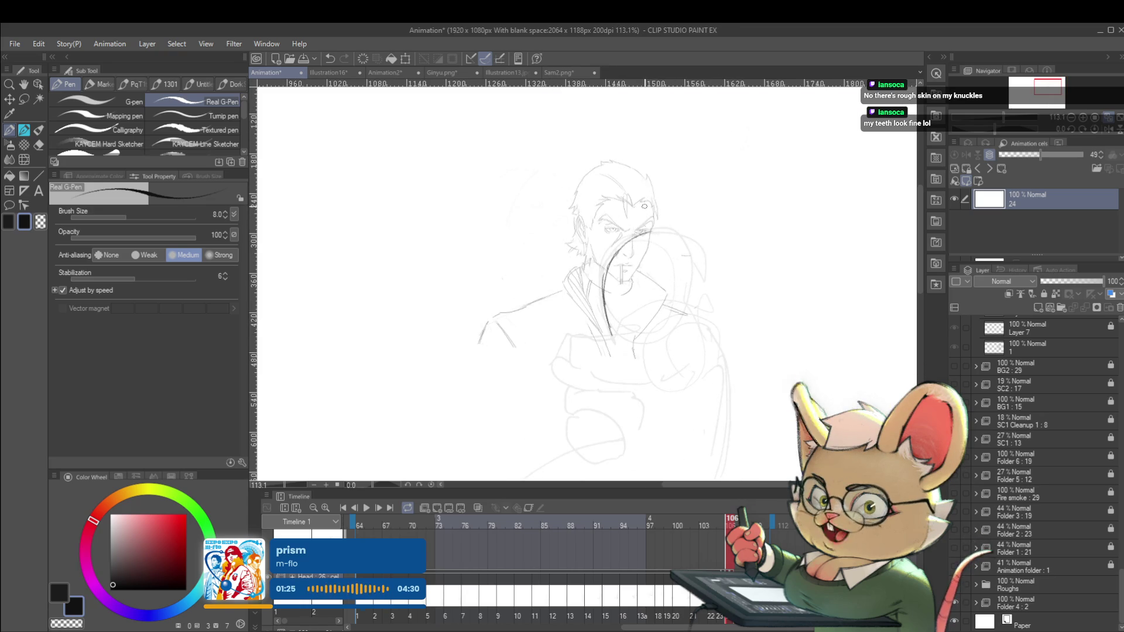
key("ctrl+t")
left_click_drag(632, 264, 604, 192)
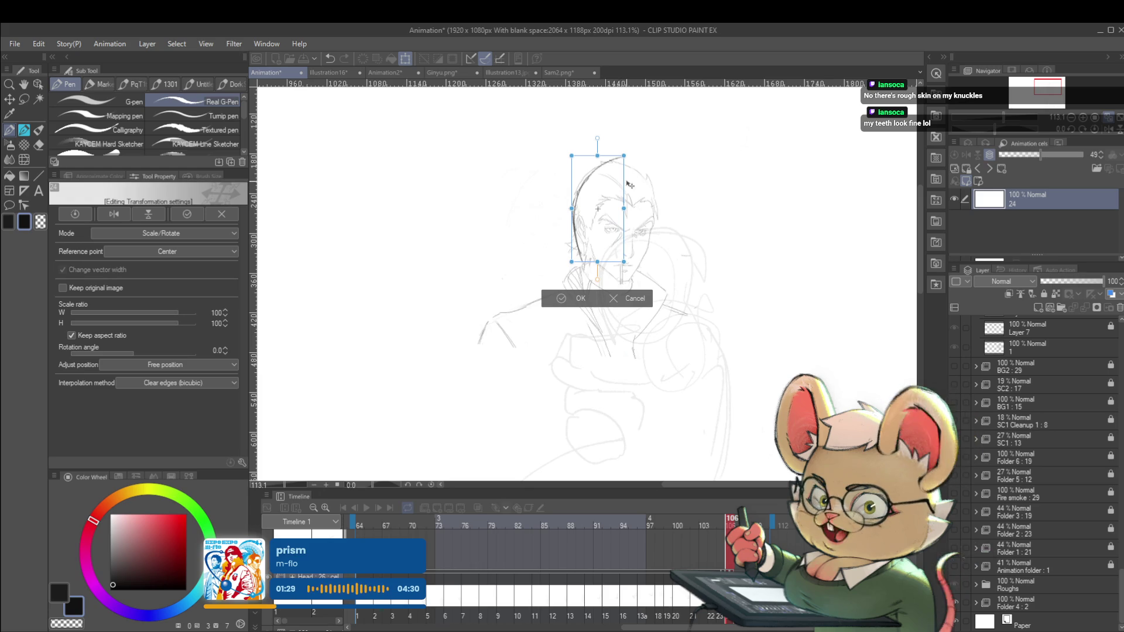
key("ctrl+z")
key("Return")
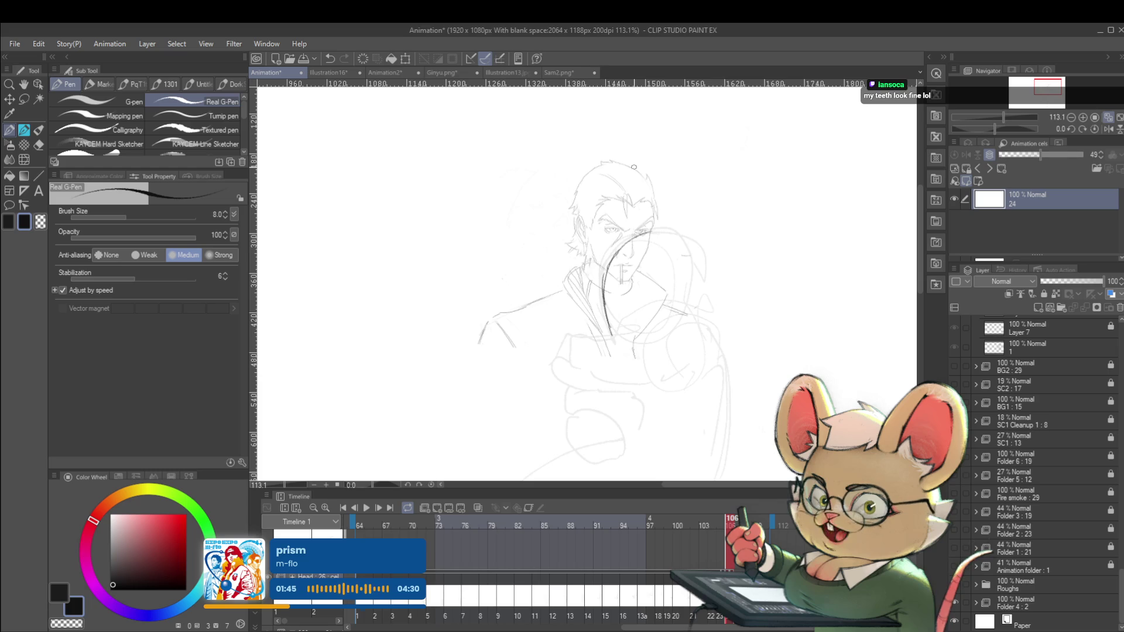
left_click(955, 585)
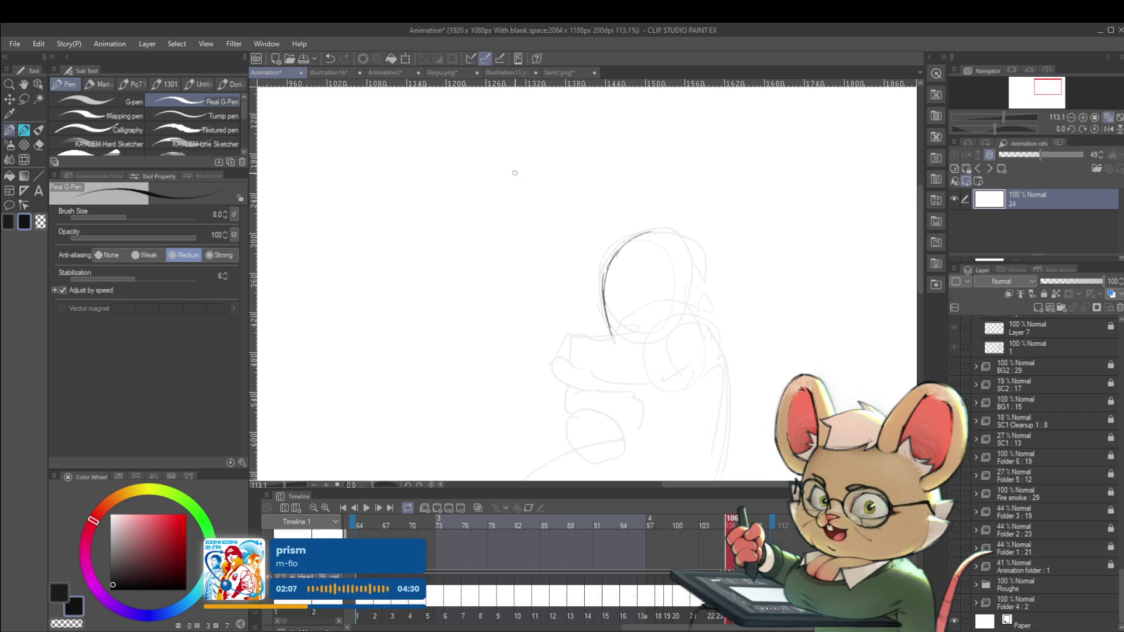
left_click_drag(538, 194, 519, 195)
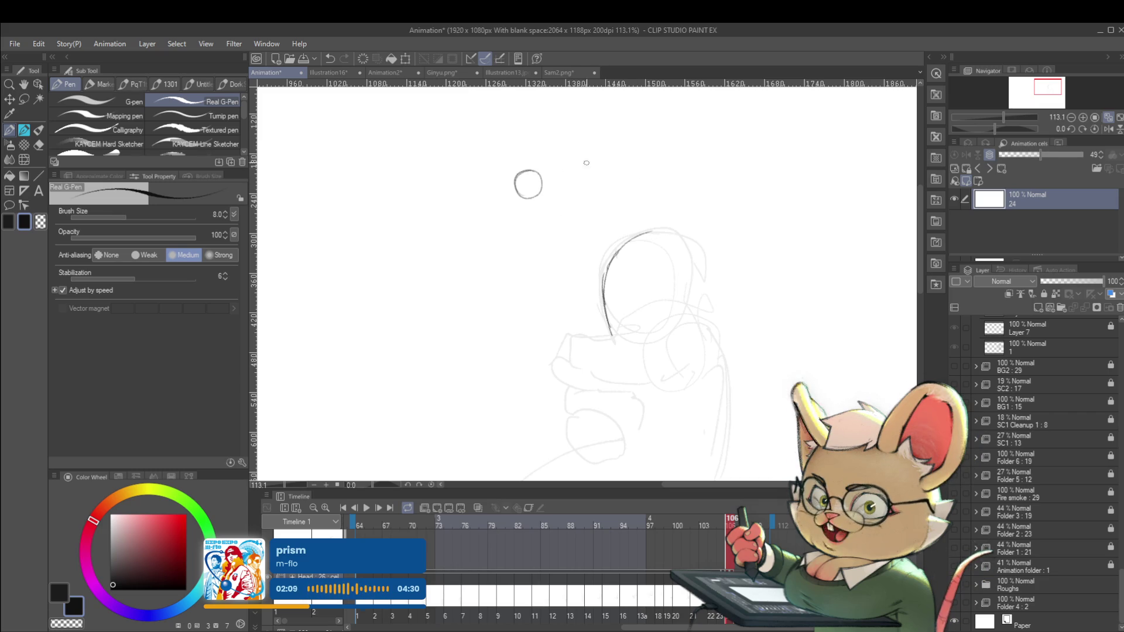
left_click_drag(587, 160, 561, 162)
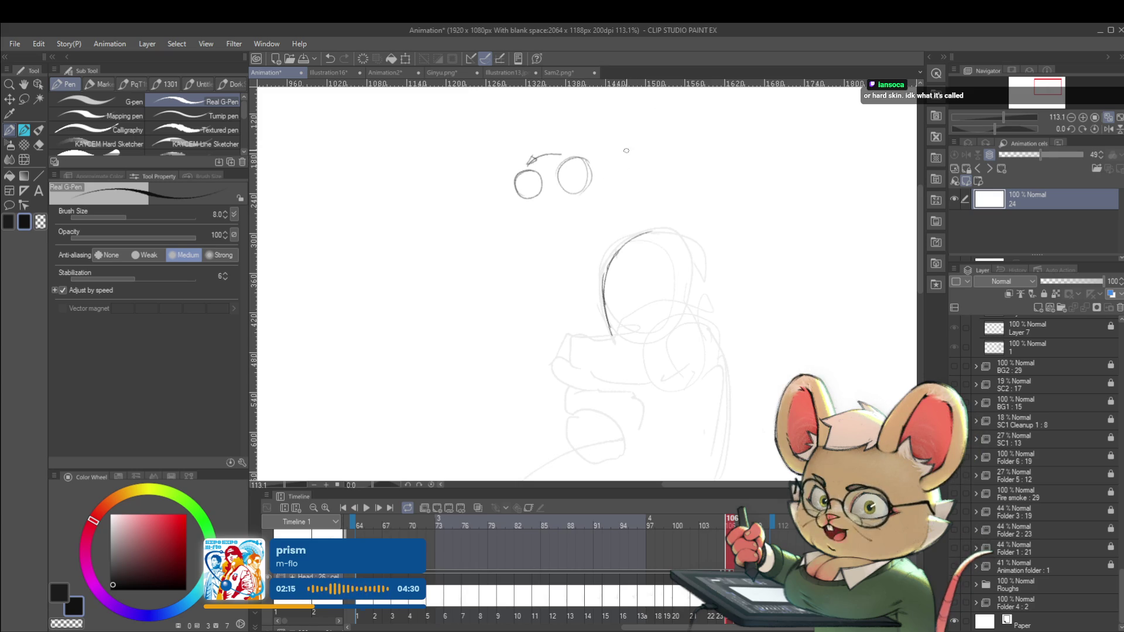
mouse_move(615, 139)
left_mouse_down()
mouse_move(656, 155)
mouse_move(611, 141)
left_mouse_up()
mouse_move(697, 113)
left_mouse_down()
mouse_move(721, 126)
mouse_move(719, 114)
left_mouse_up()
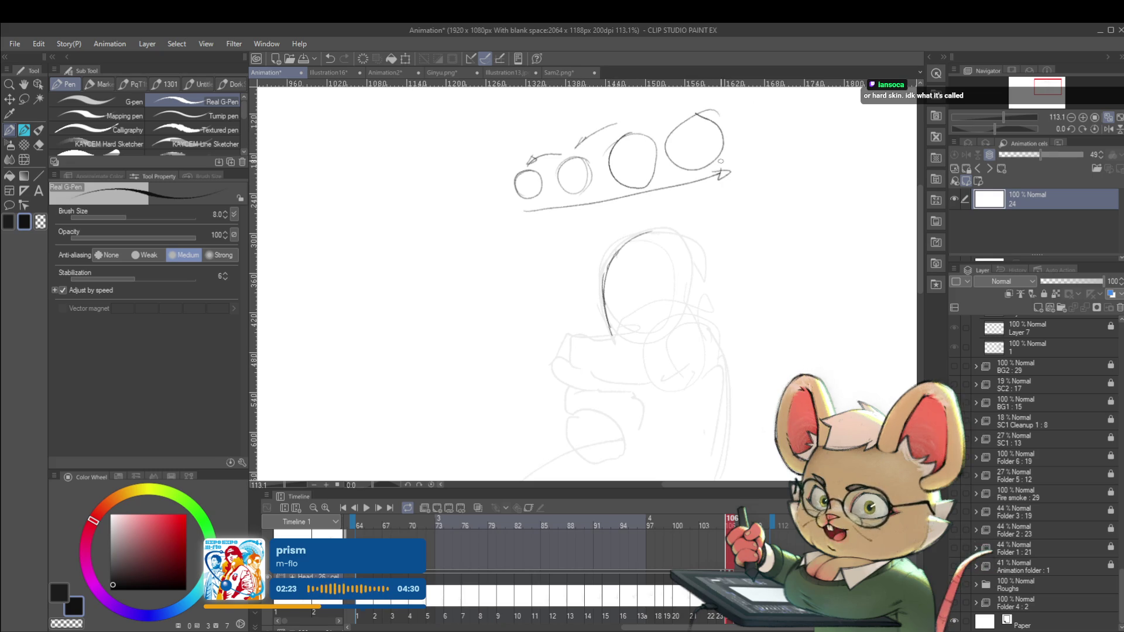
key("ctrl+z")
left_click_drag(521, 201, 551, 193)
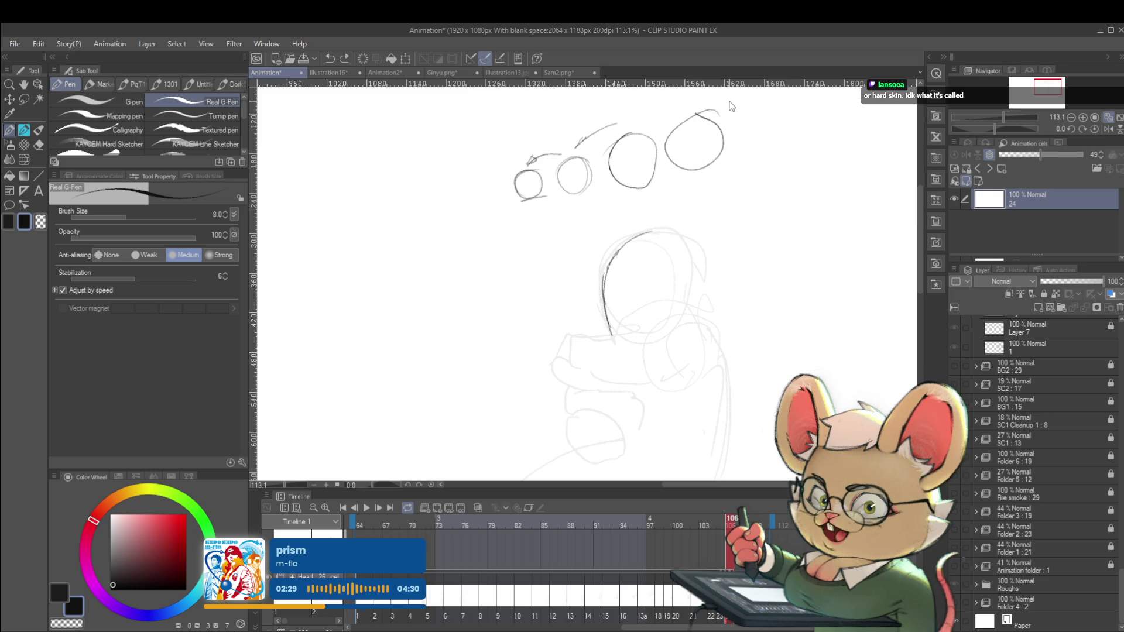
key("ctrl+z")
key("ctrl+z")
key("ctrl+z")
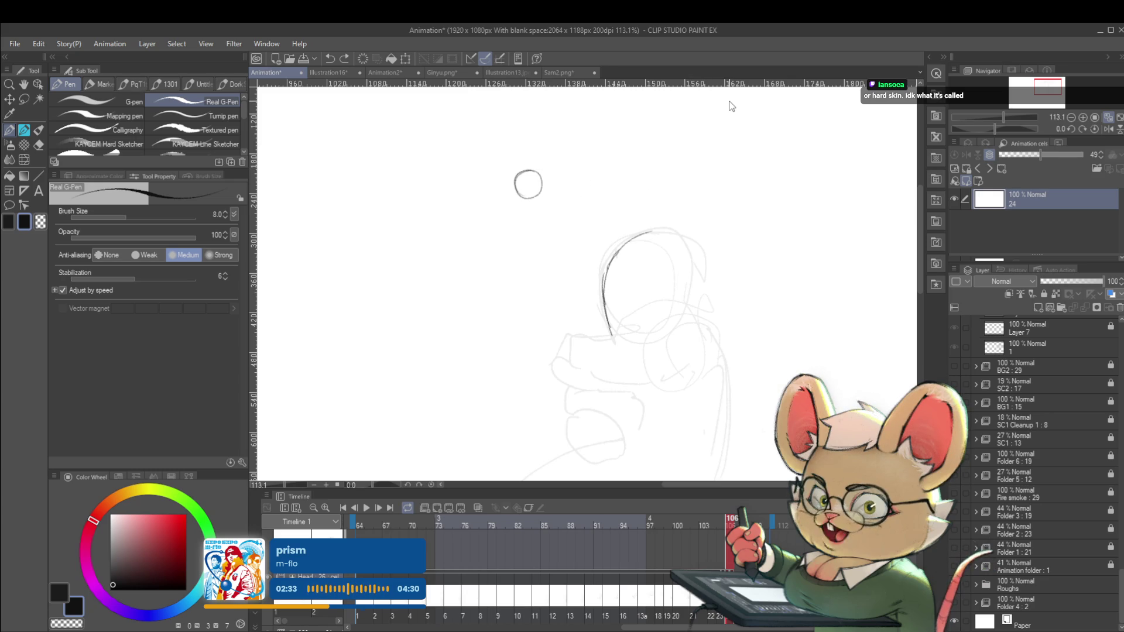
mouse_move(728, 101)
left_mouse_down()
mouse_move(729, 243)
mouse_move(711, 271)
mouse_move(716, 303)
left_mouse_up()
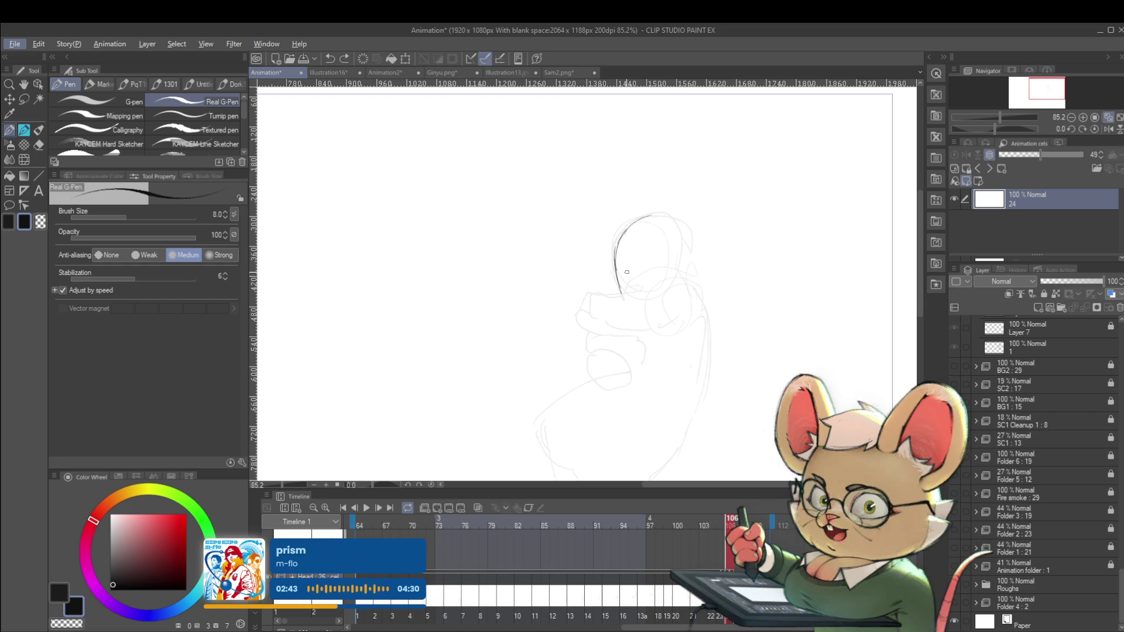
Compare with frame 105, then redraw the head's top arc and retrace its left side.
key("Left")
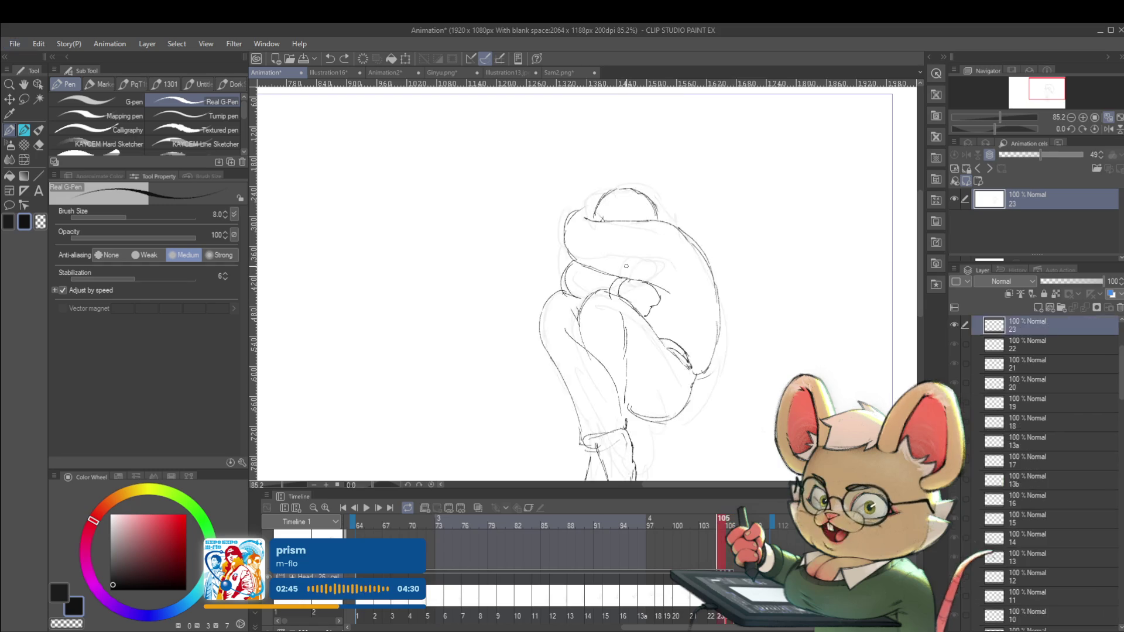
key("Left")
key("Right")
key("Left")
key("Right")
key("Right")
left_click_drag(651, 215, 623, 298)
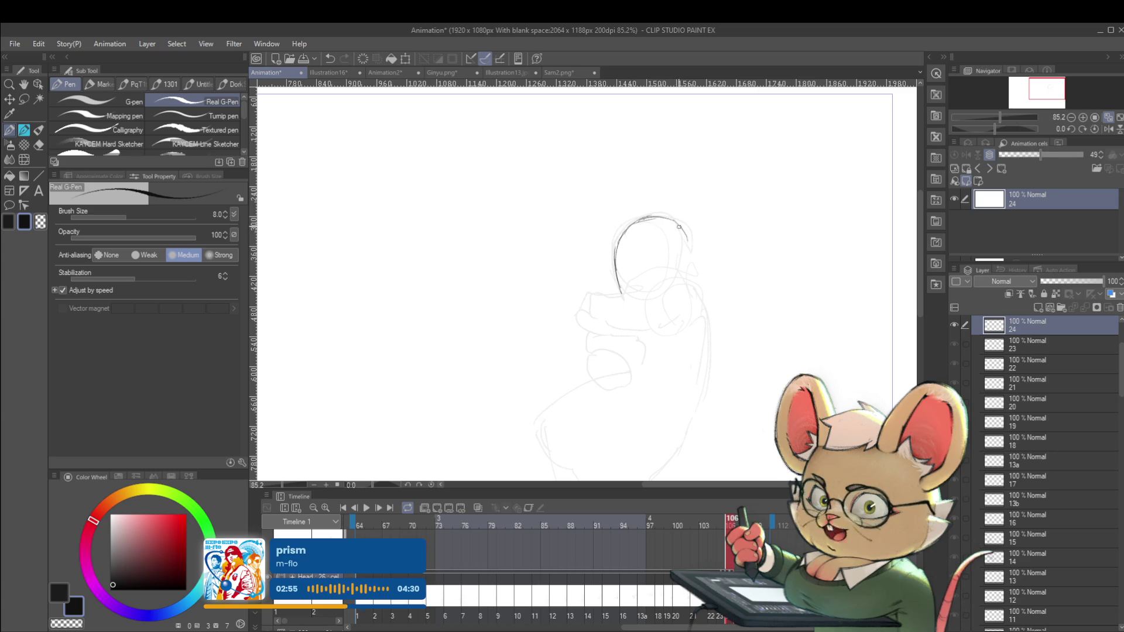
left_click_drag(614, 256, 623, 293)
Add the jaw line under the head after checking frame 105's finished figure.
key("ctrl+Left")
key("ctrl+Right")
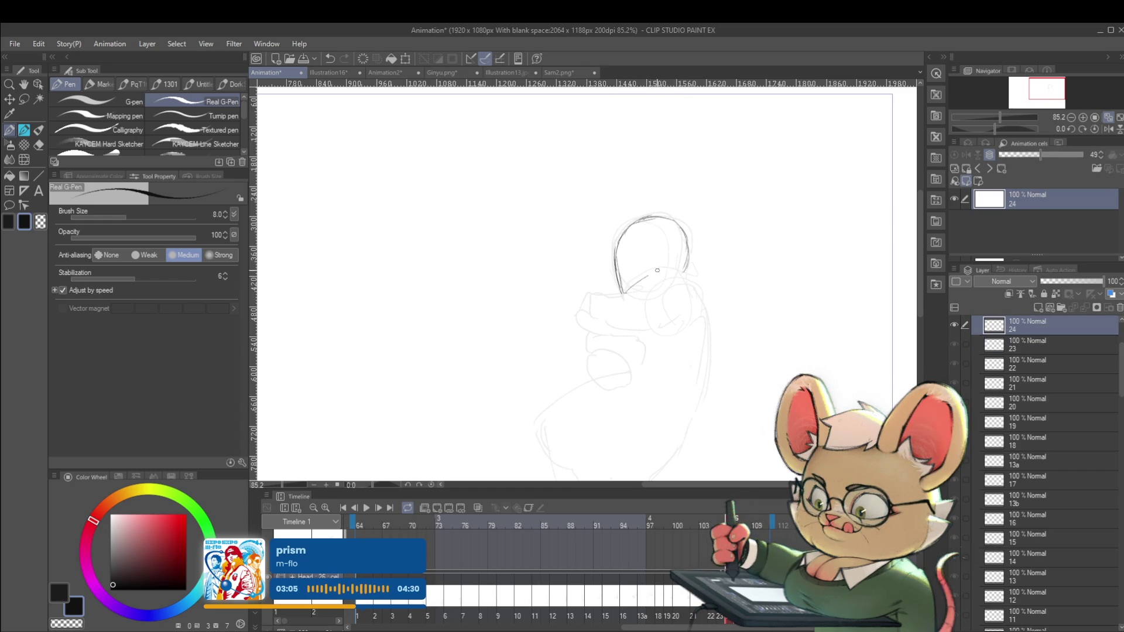
mouse_move(626, 293)
left_mouse_down()
mouse_move(678, 267)
mouse_move(706, 293)
left_mouse_up()
scroll(713, 298, "down", 2)
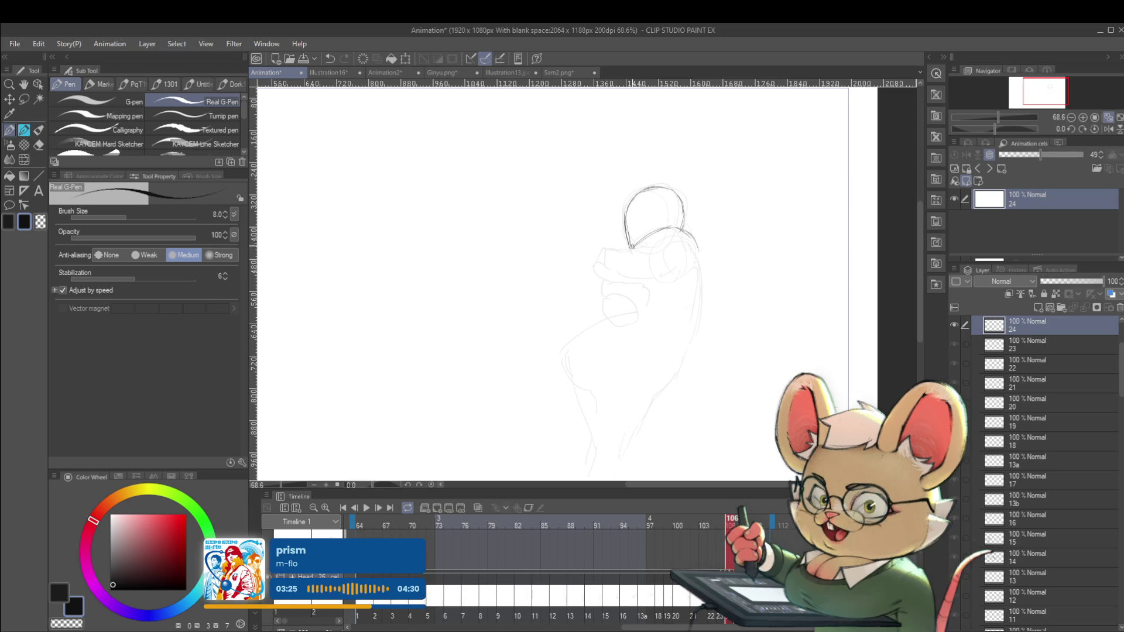
Compare frames 105 and 106, then close the lower left of the head with a short stroke below.
key("Right")
key("Left")
key("Left")
key("Right")
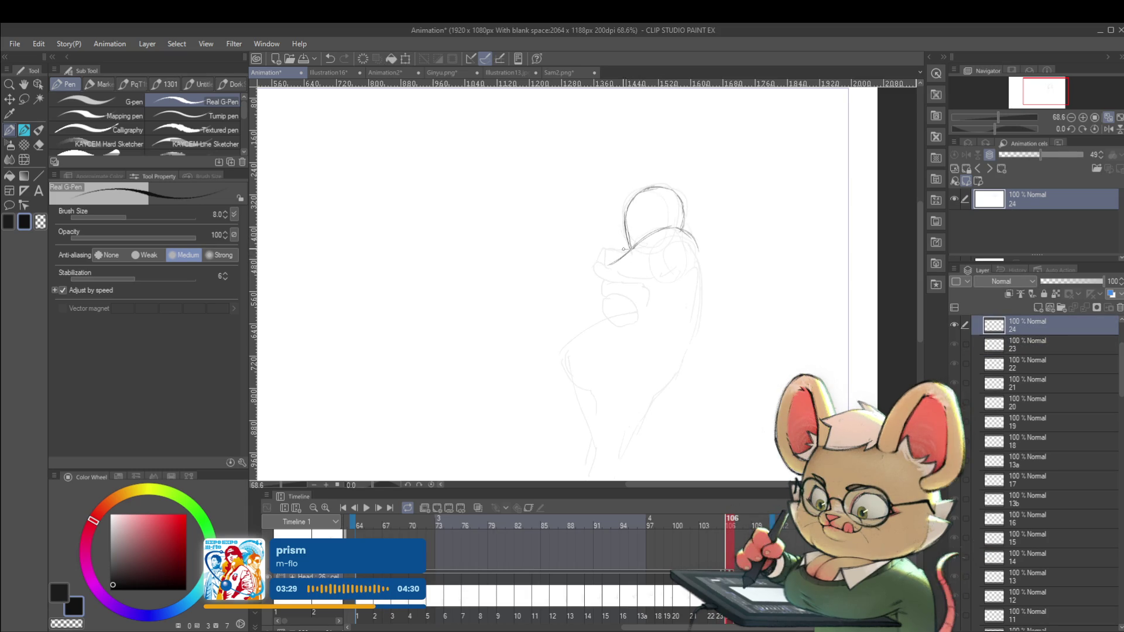
key("Left")
key("Right")
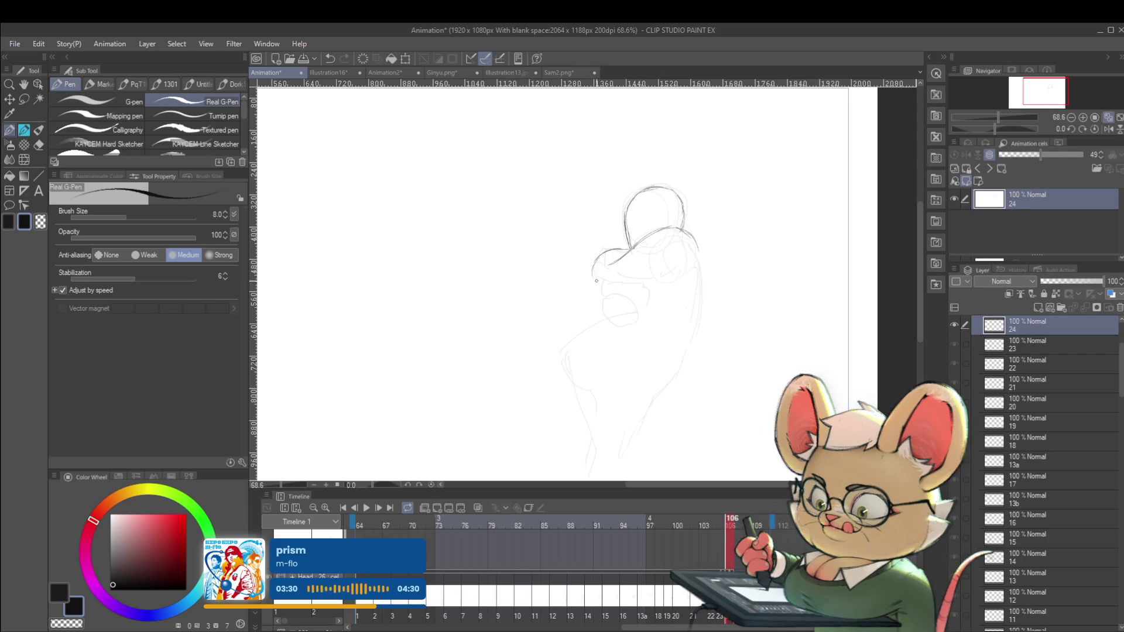
left_click_drag(604, 296, 671, 267)
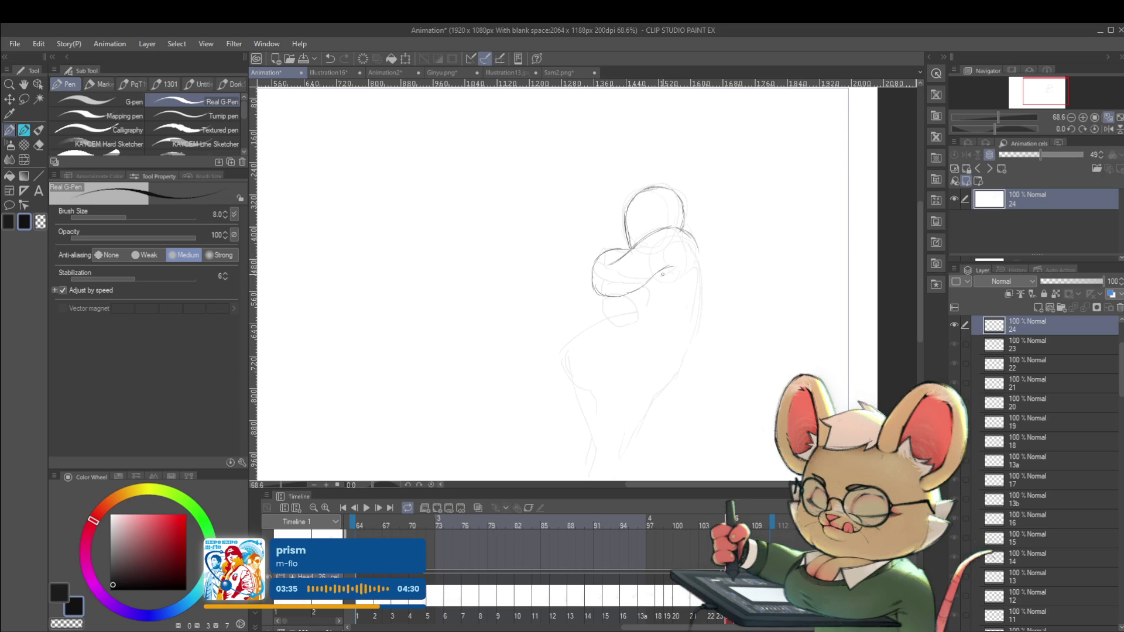
left_click_drag(651, 282, 671, 273)
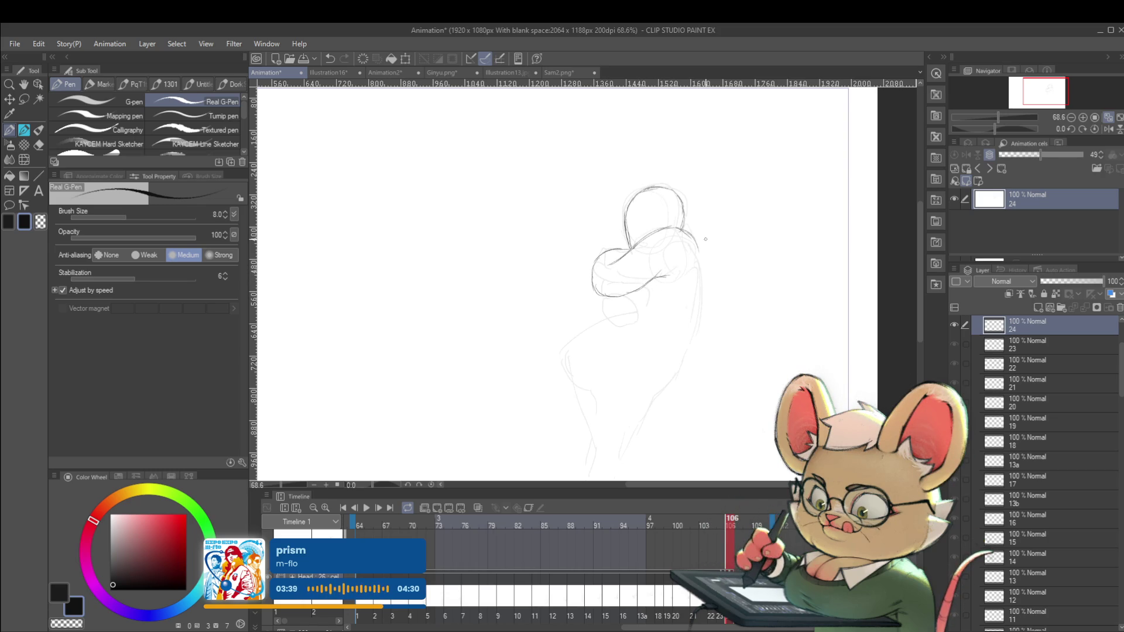
Sketch the chin, the arm reaching down-left, the lower body and the curve of the back.
key("ctrl+Left")
key("ctrl+Right")
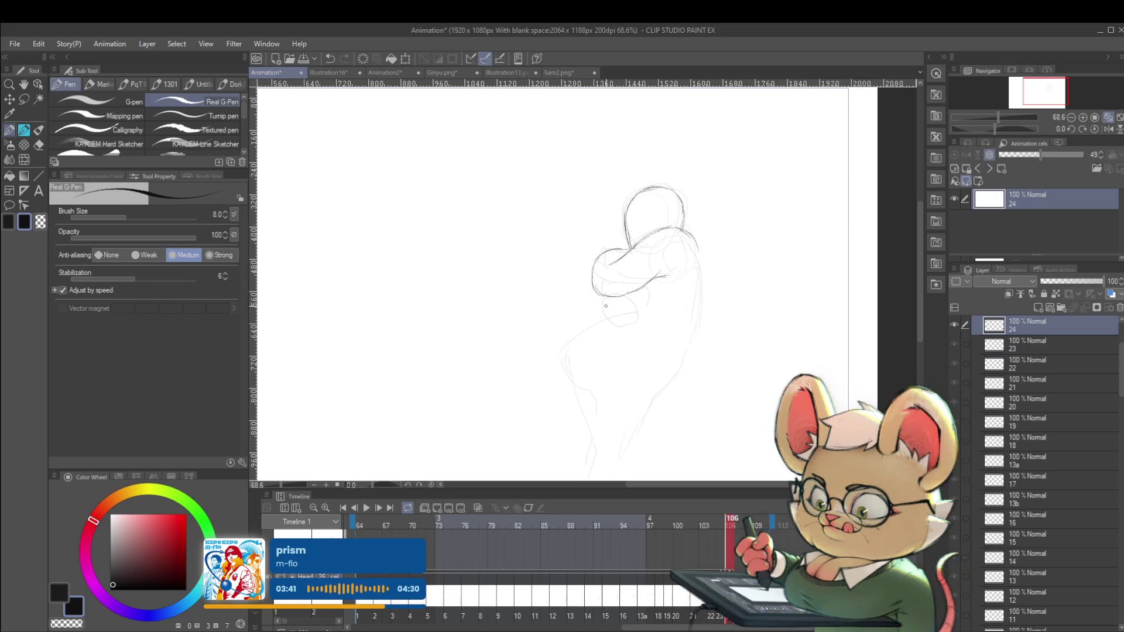
mouse_move(606, 298)
left_mouse_down()
mouse_move(611, 320)
mouse_move(623, 294)
left_mouse_up()
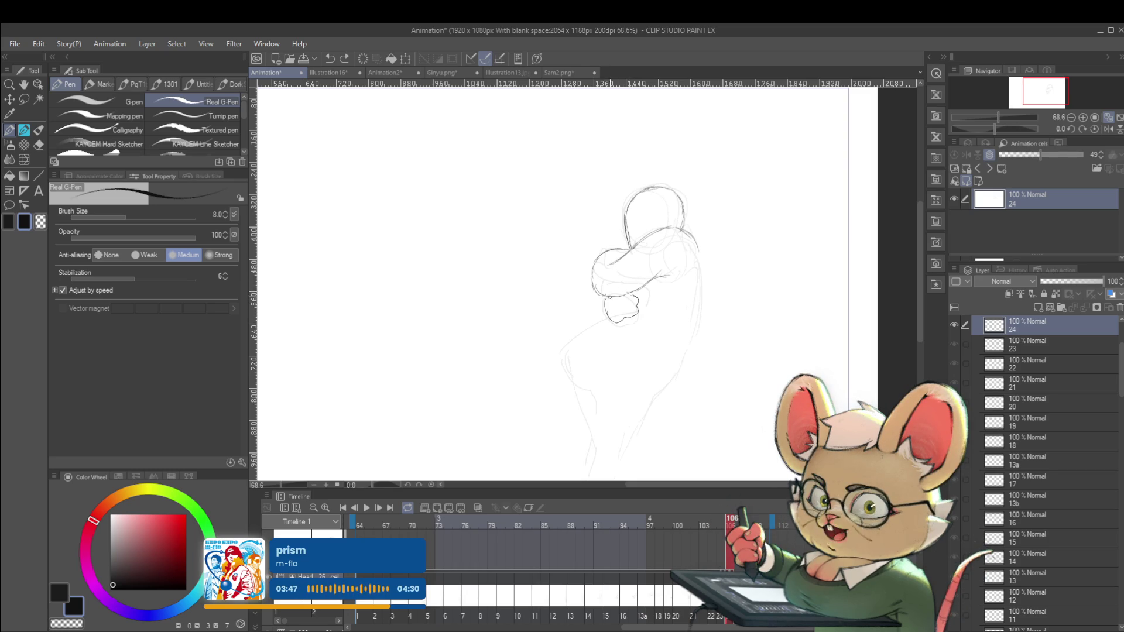
left_click_drag(603, 293, 599, 319)
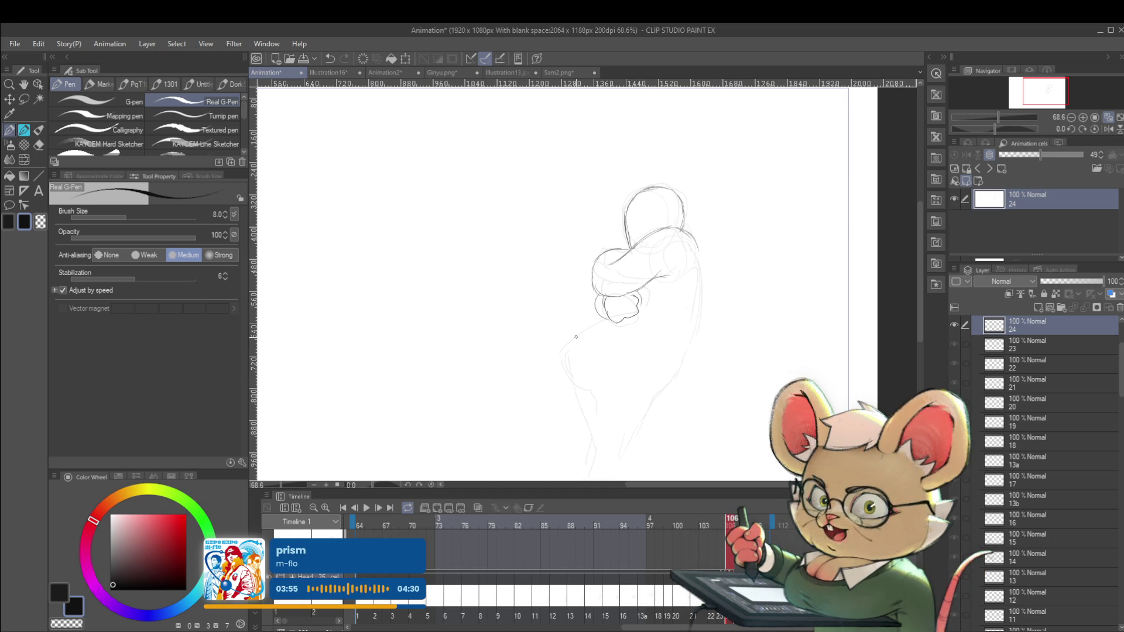
left_click_drag(607, 321, 578, 337)
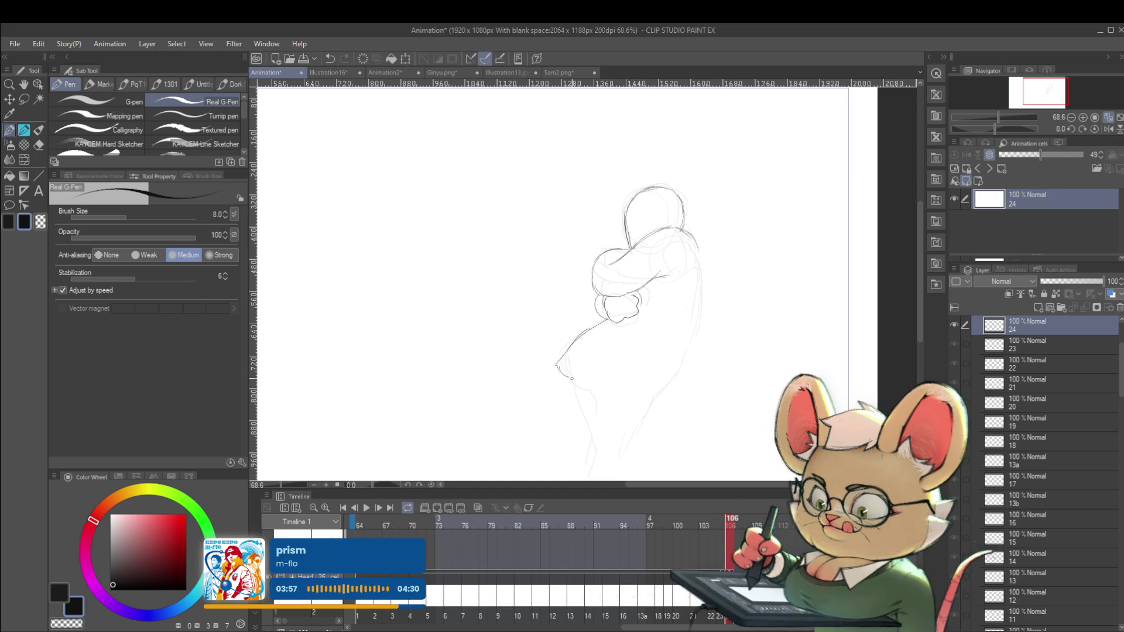
mouse_move(595, 359)
left_mouse_down()
mouse_move(638, 343)
mouse_move(646, 318)
left_mouse_up()
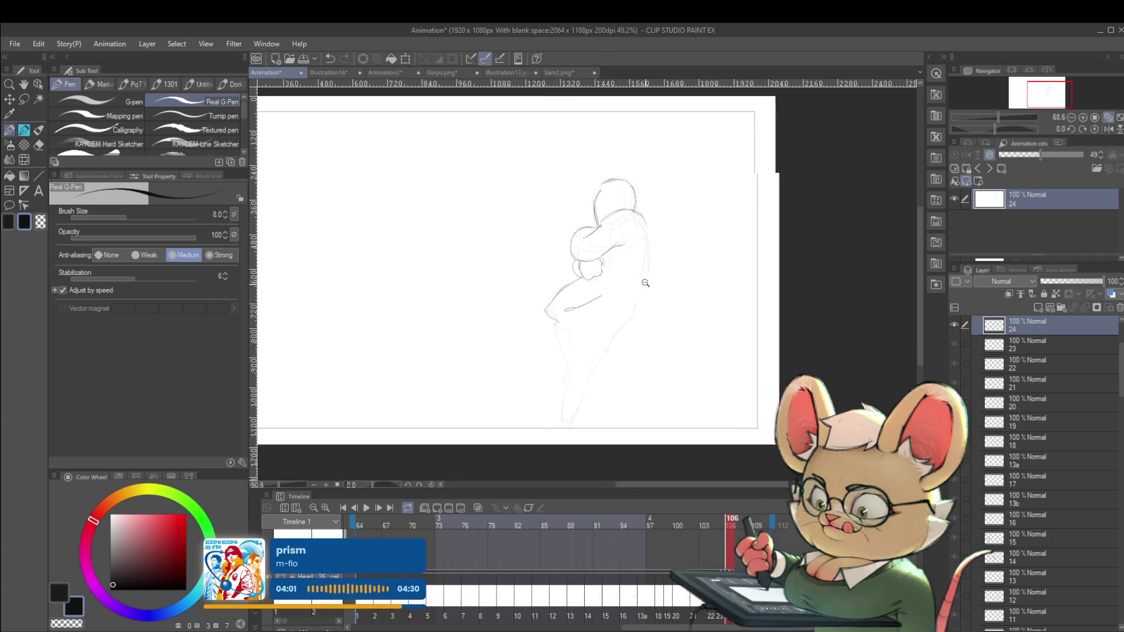
scroll(609, 281, "up", 1)
mouse_move(602, 268)
left_mouse_down()
mouse_move(615, 289)
mouse_move(651, 293)
left_mouse_up()
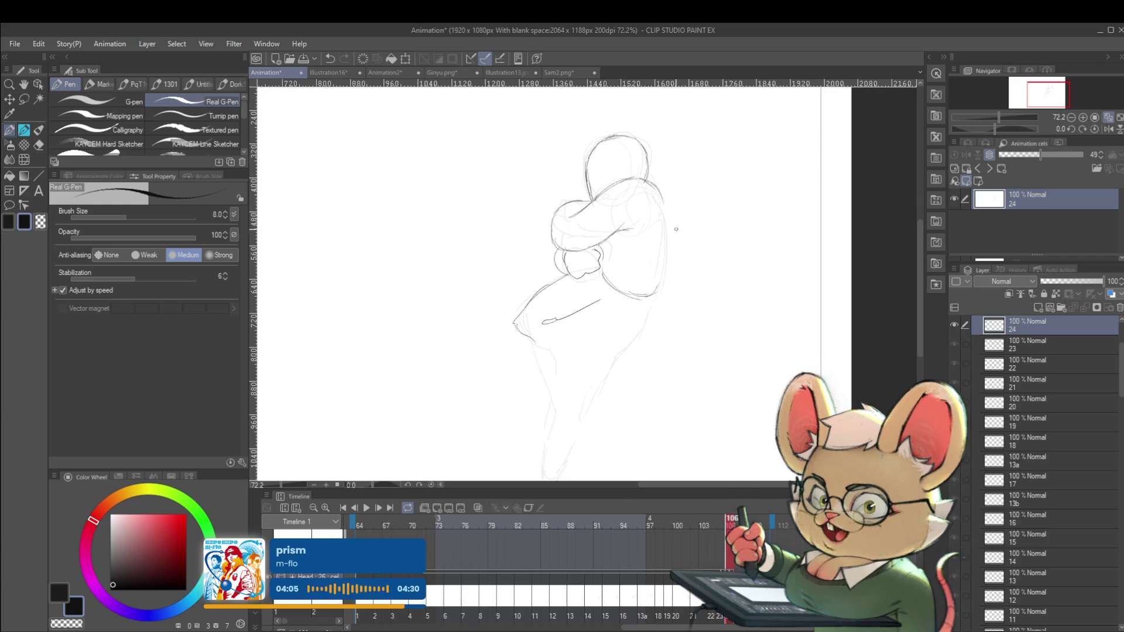
scroll(651, 250, "down", 4)
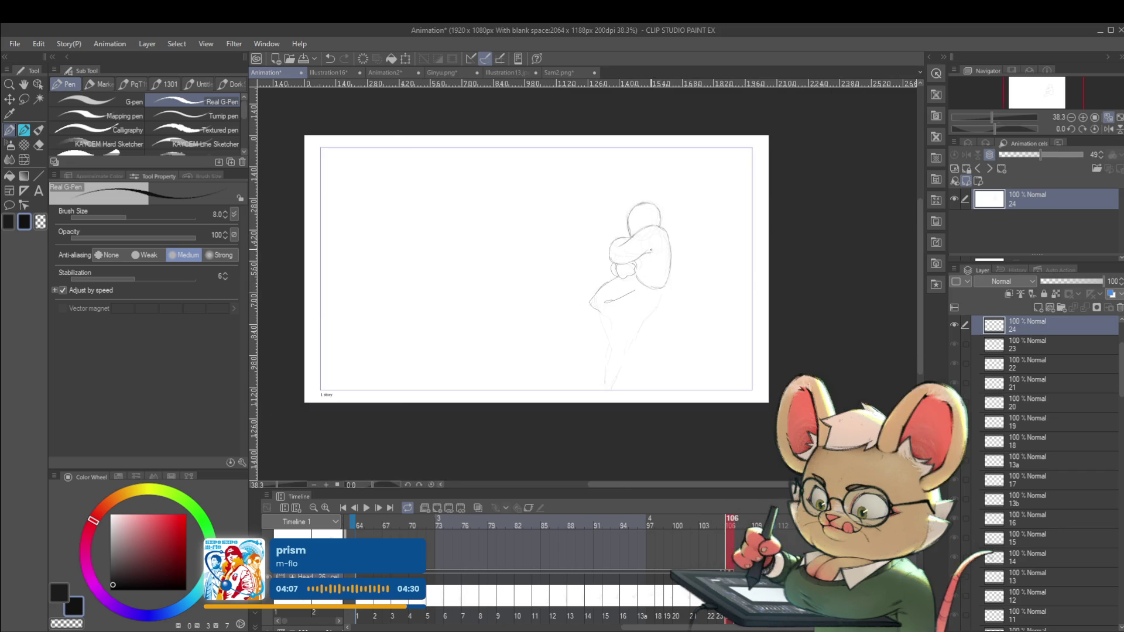
Flip the canvas horizontally, switch to the Pencil, reframe the figure and step back to frame 105.
left_click(1108, 129)
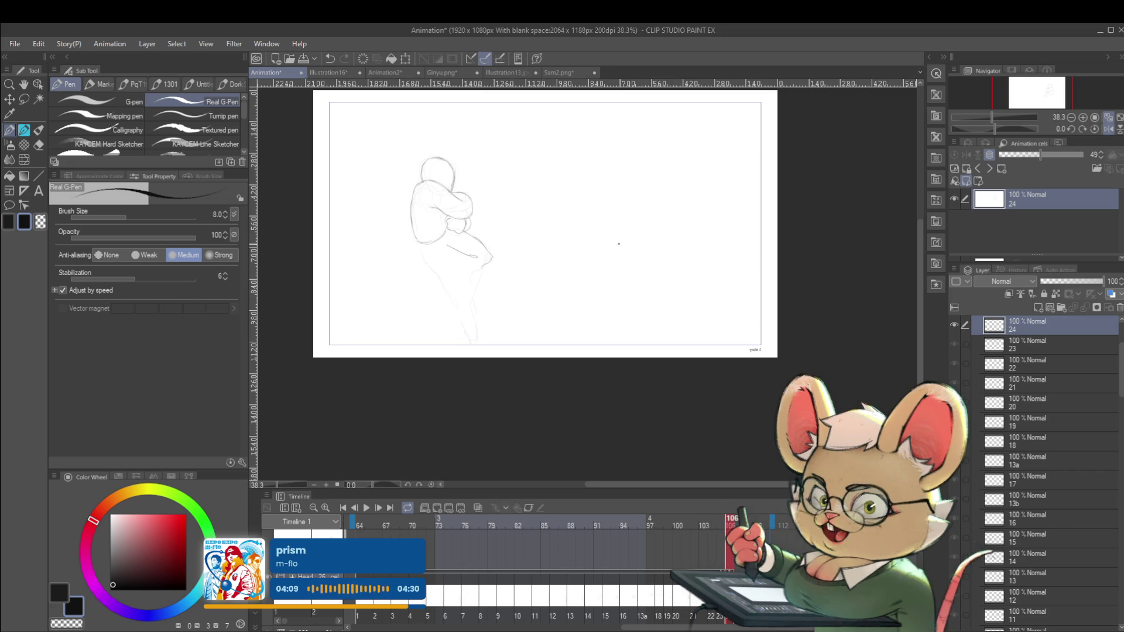
key("p")
left_click_drag(542, 258, 550, 233)
left_click_drag(503, 206, 517, 224)
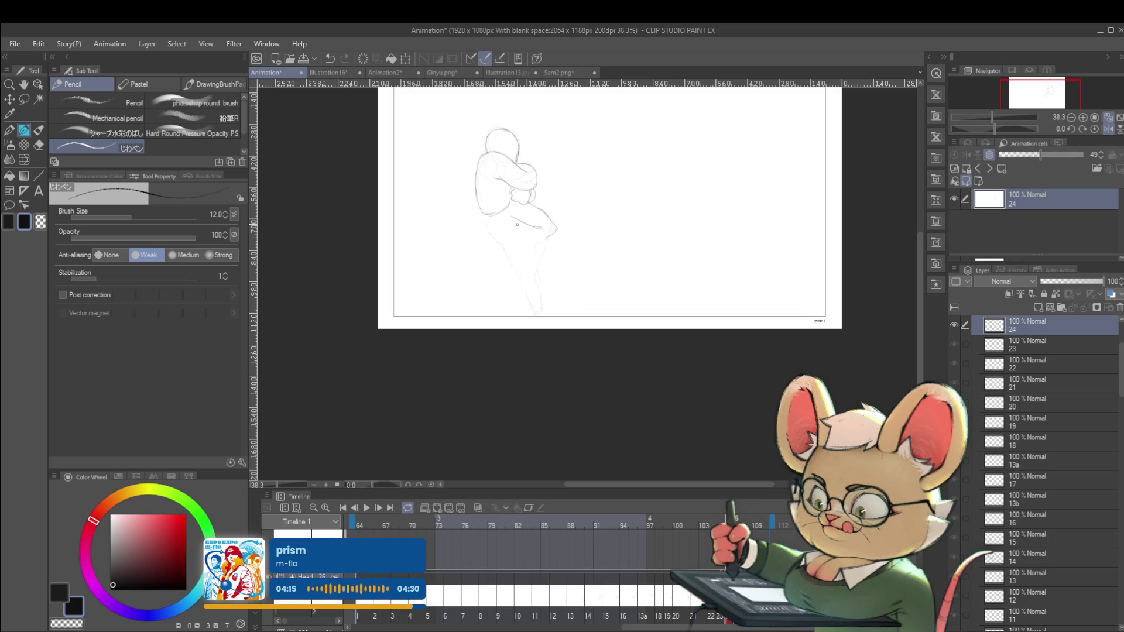
left_click_drag(524, 262, 542, 262)
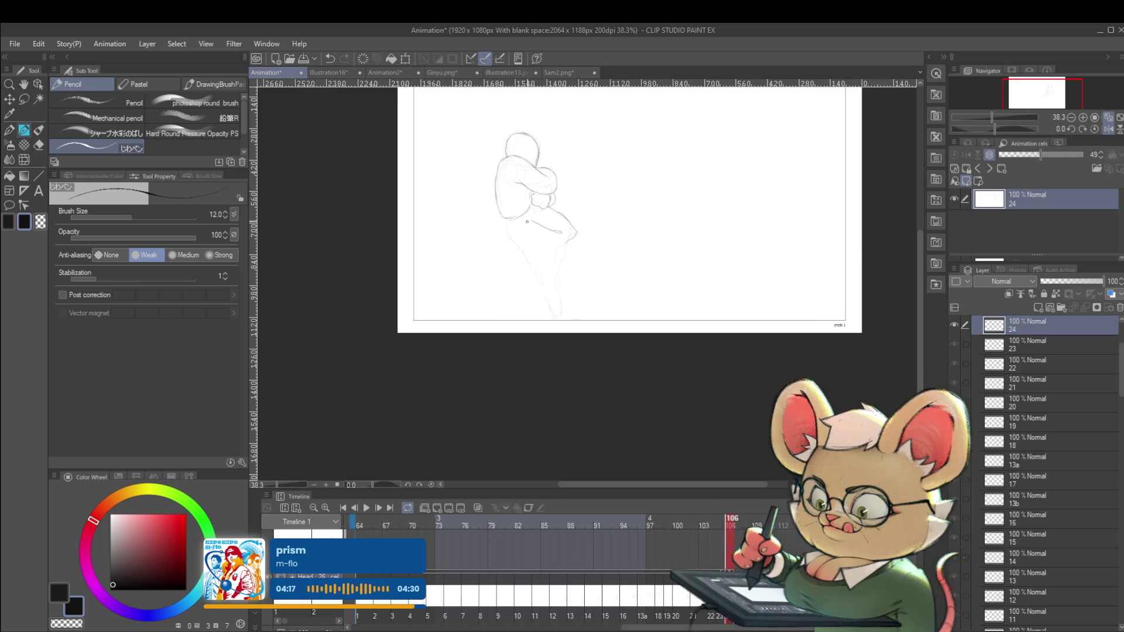
scroll(498, 225, "up", 3)
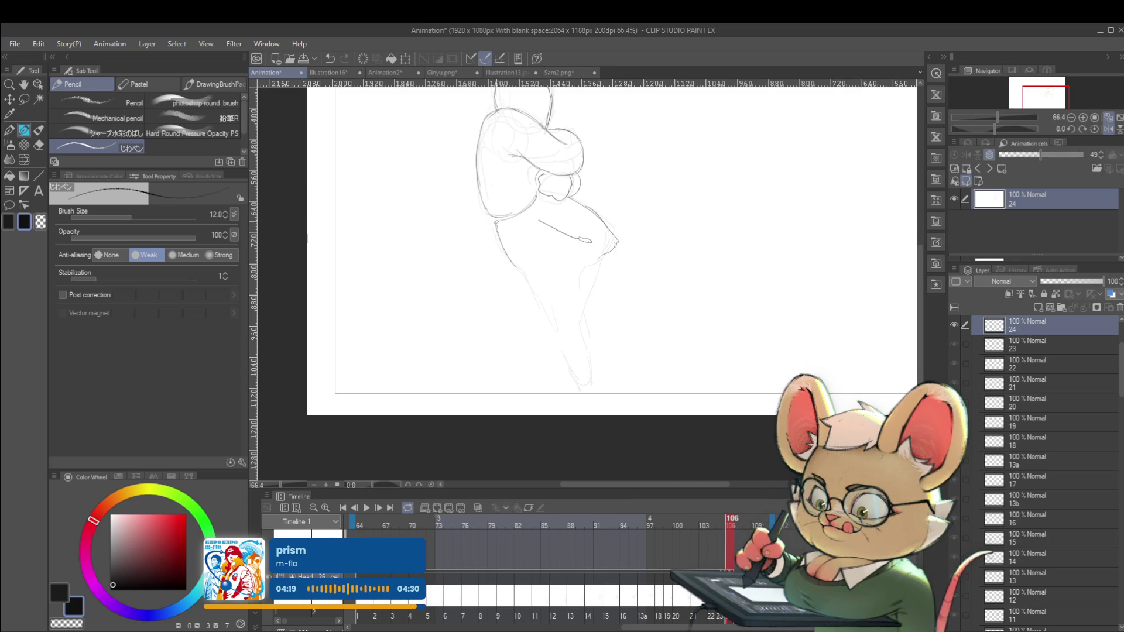
left_click_drag(605, 211, 584, 259)
key("Left")
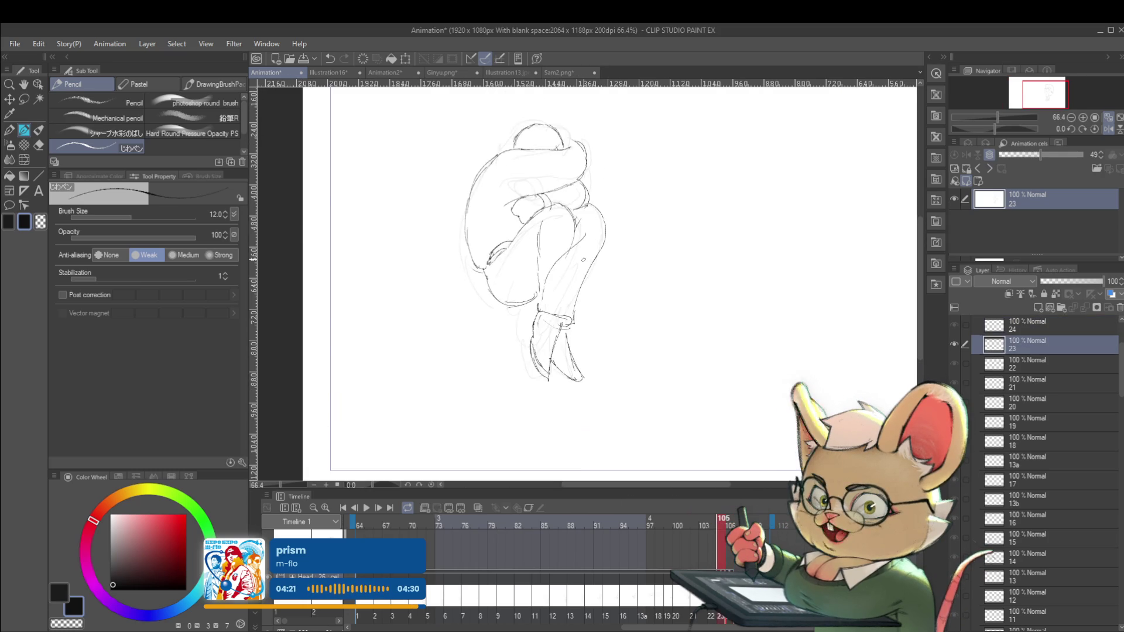
Flip back and forth between frames 103 and 104 to compare the tumbling in-betweens along the slope.
key("Left")
key("Left")
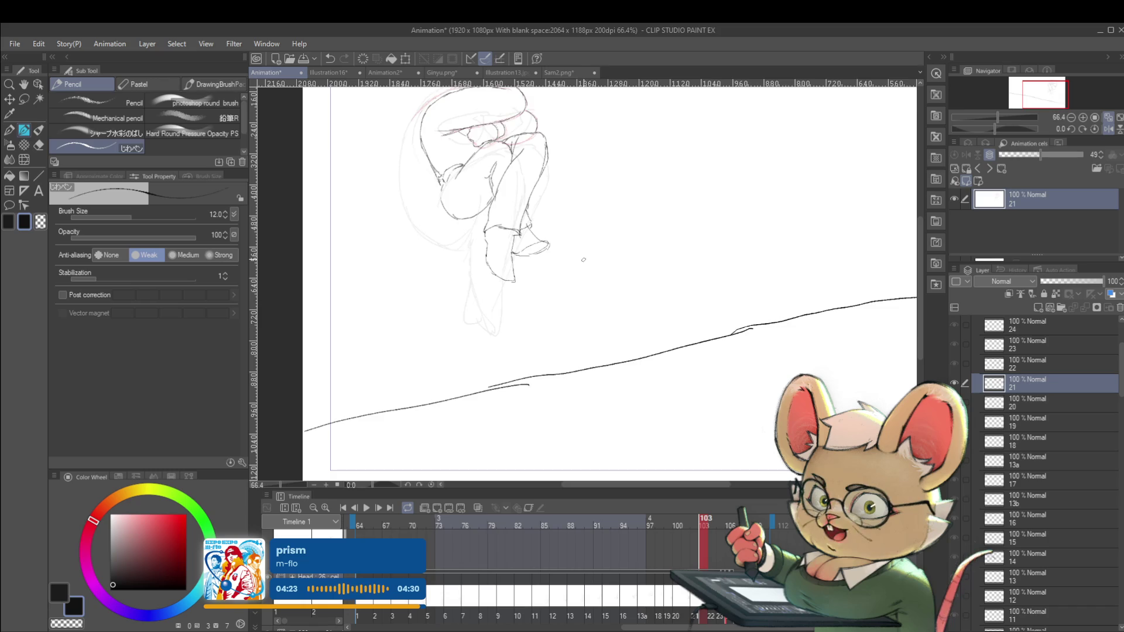
left_click_drag(584, 260, 542, 348)
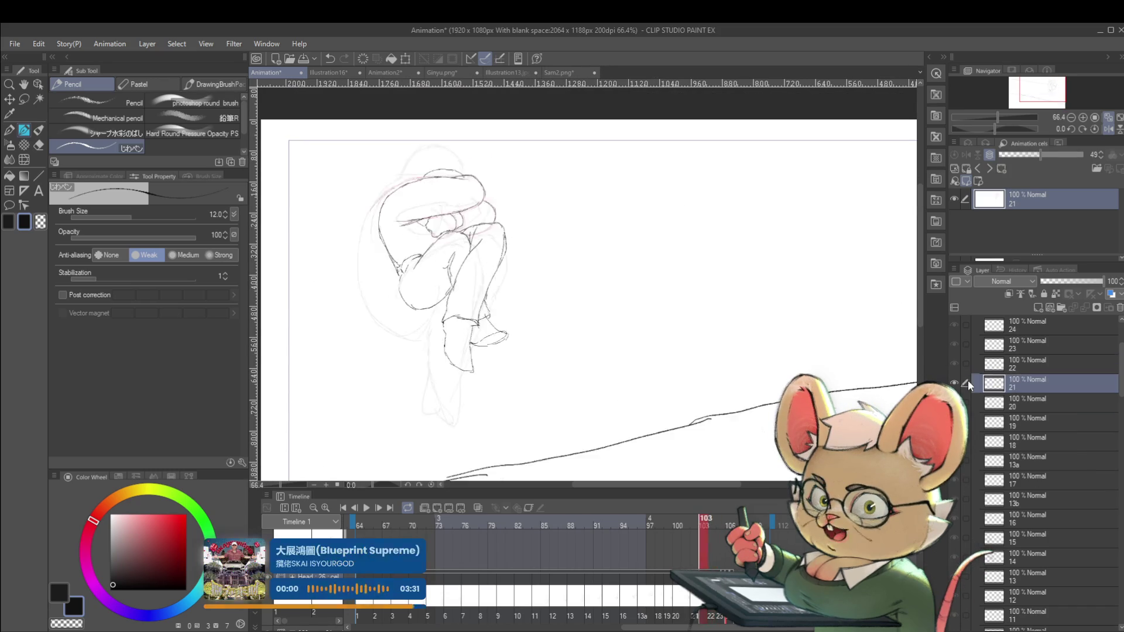
key("ctrl+Right")
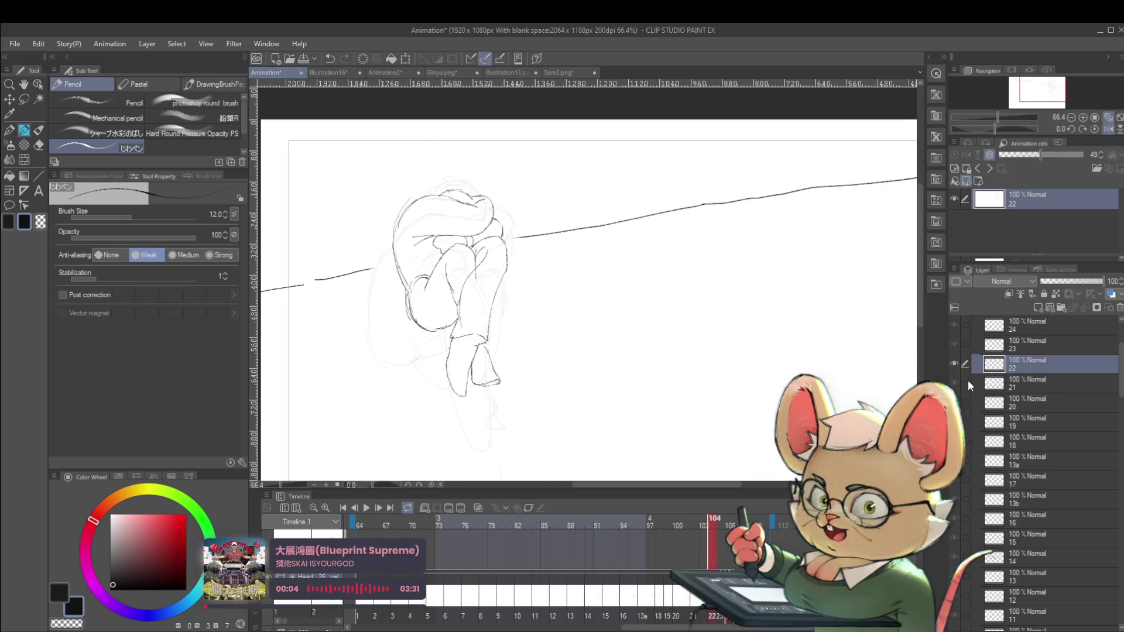
key("ctrl+Left")
key("ctrl+Right")
key("ctrl+Left")
key("ctrl+Right")
key("ctrl+Left")
key("ctrl+Right")
key("ctrl+Right")
key("ctrl+Left")
key("ctrl+Left")
key("ctrl+Right")
key("ctrl+Right")
key("ctrl+Left")
key("ctrl+Right")
key("ctrl+Left")
key("ctrl+Left")
key("ctrl+Right")
key("ctrl+Left")
key("ctrl+Right")
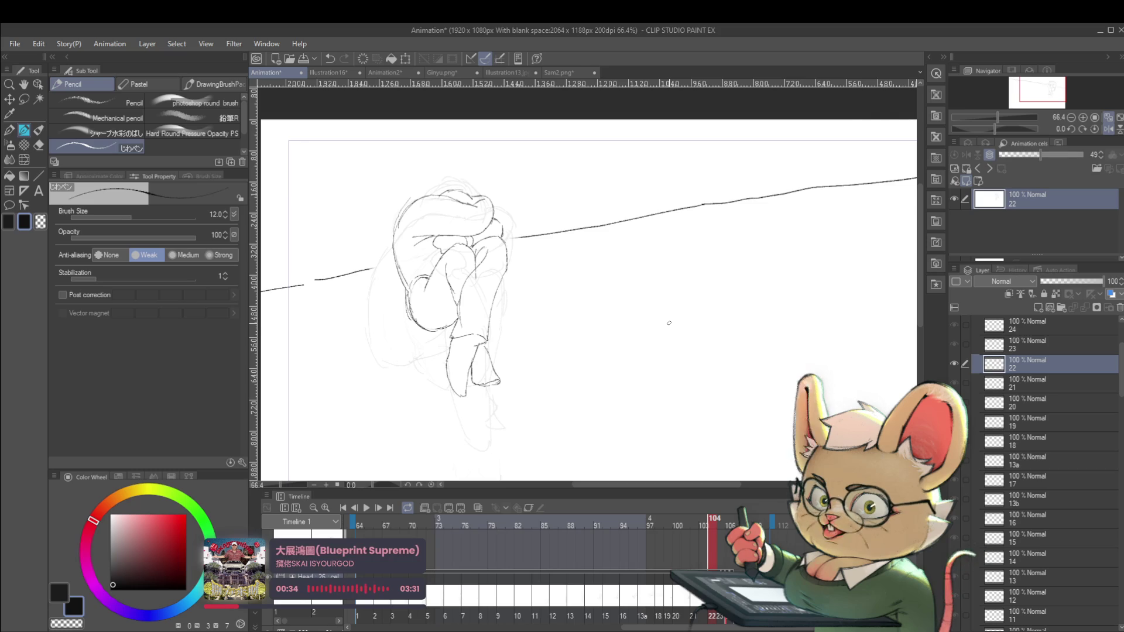
Compare frames 103 and 104 once more, then advance to frame 105's curled-up drawing.
key("ctrl+Left")
key("ctrl+Right")
key("ctrl+Left")
key("ctrl+Right")
key("ctrl+Left")
key("ctrl+Right")
key("ctrl+Right")
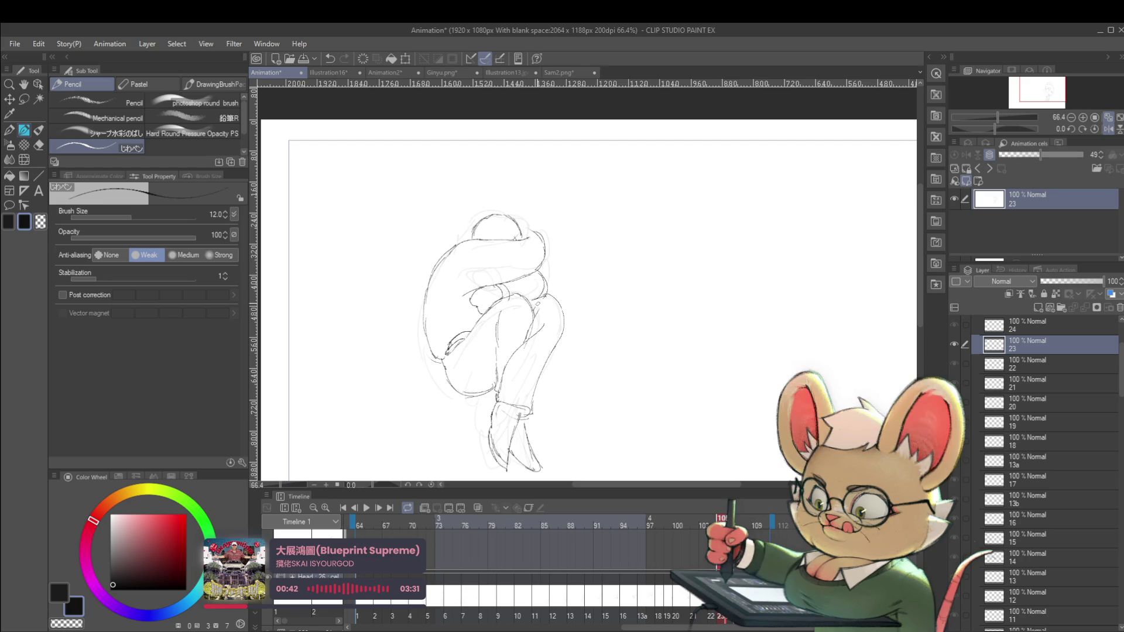
scroll(590, 289, "down", 2)
Go to frame 106 and switch the drawing colour to white for painting out lines.
left_click_drag(590, 289, 598, 255)
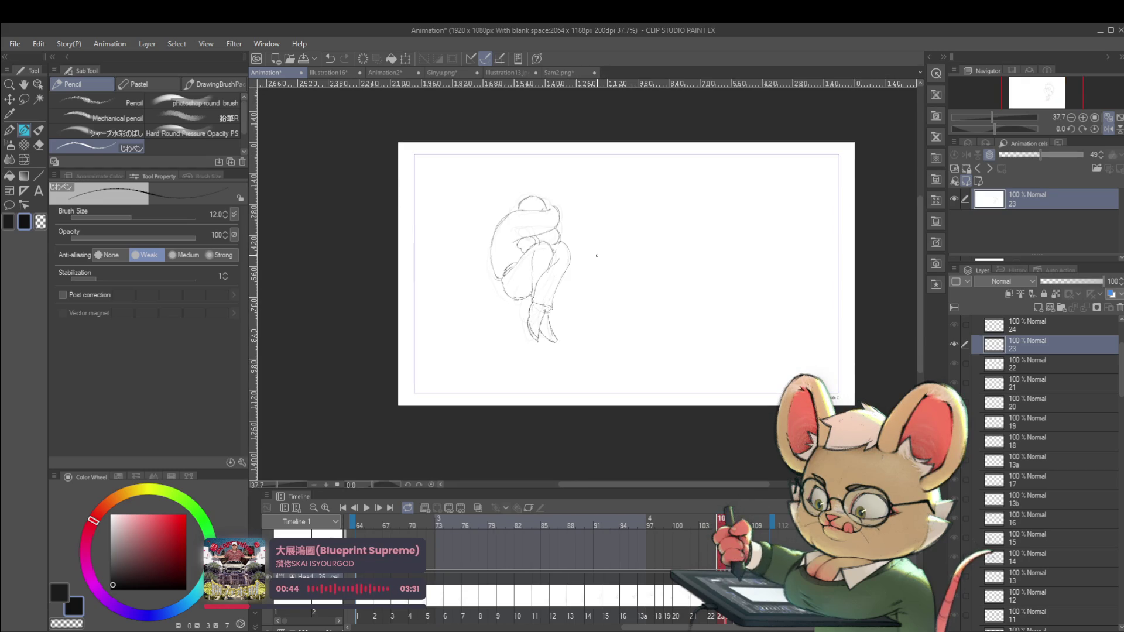
key("ctrl+Right")
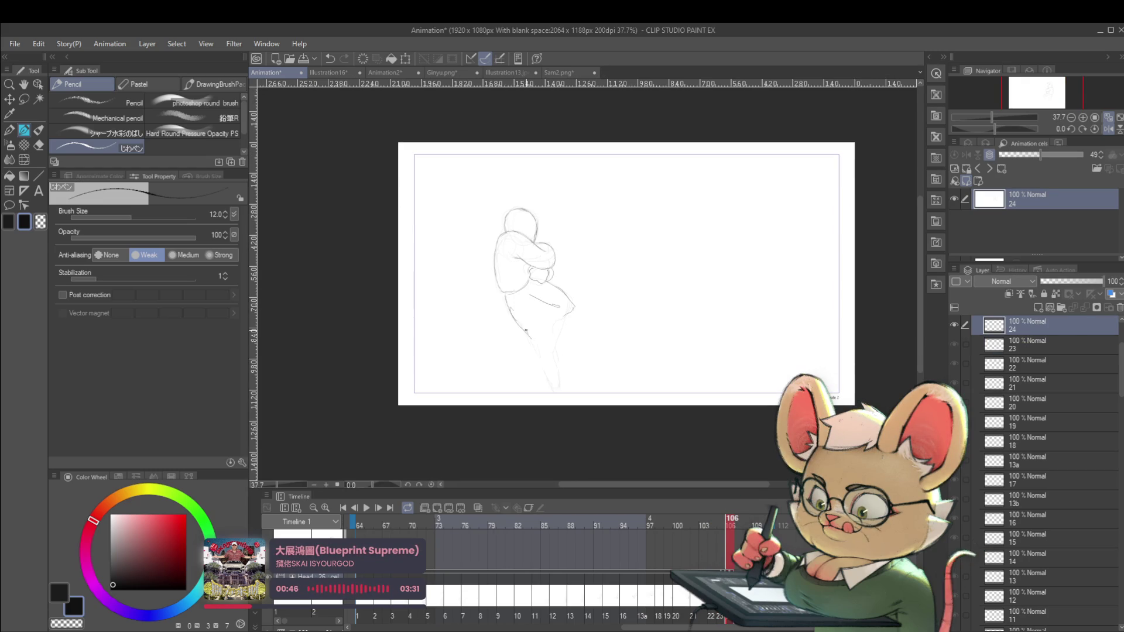
left_click(559, 326, "alt")
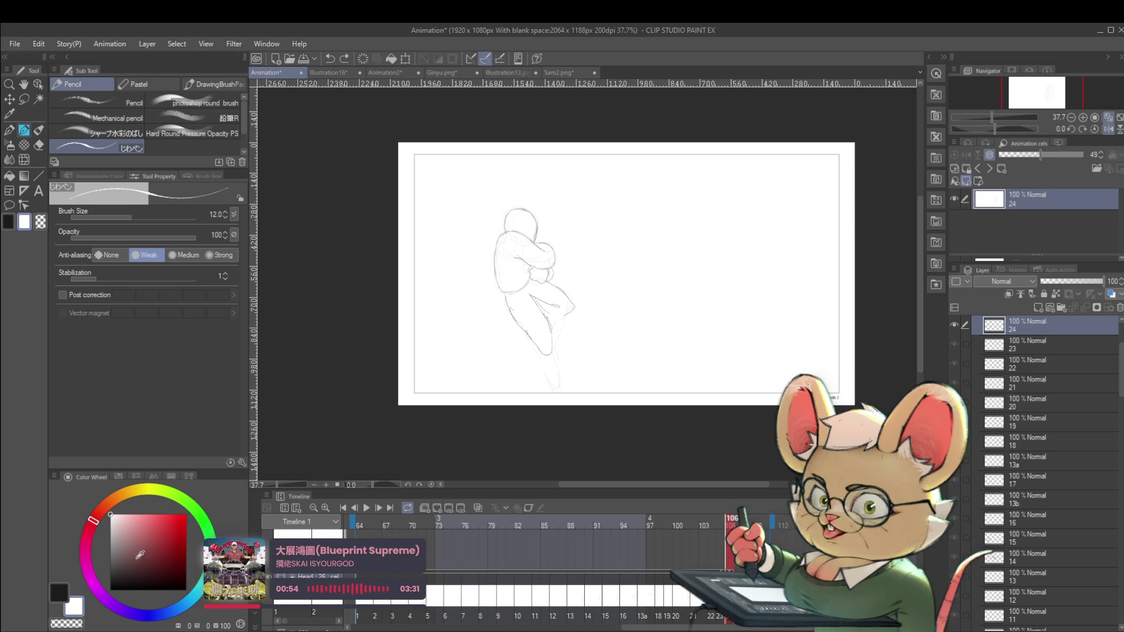
scroll(545, 319, "up", 3)
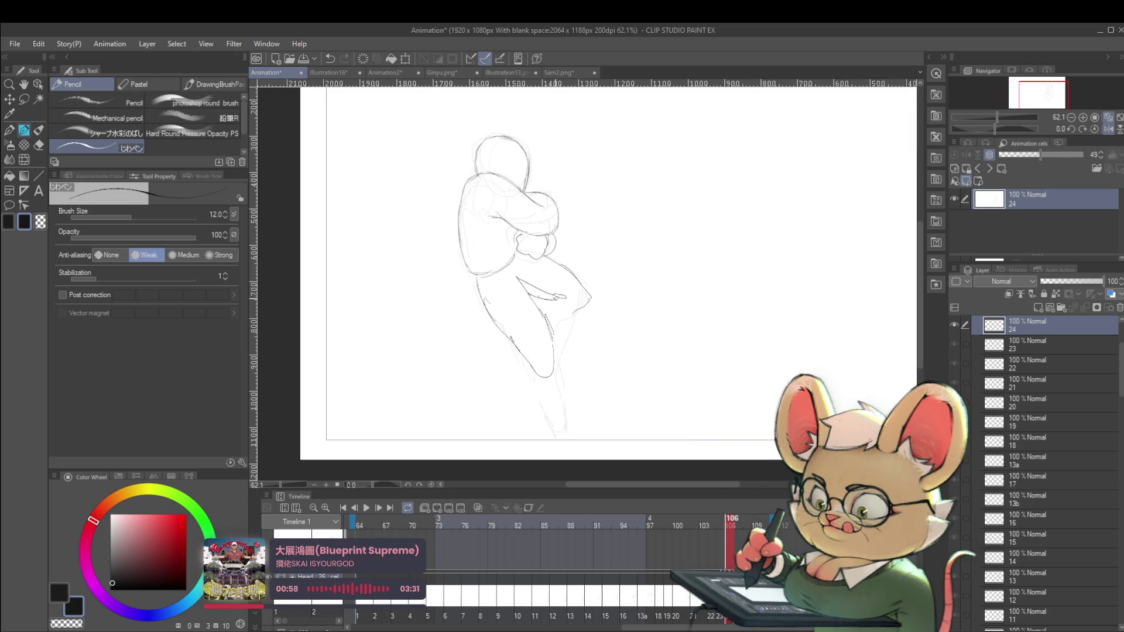
left_click_drag(546, 299, 552, 336)
key("ctrl+z")
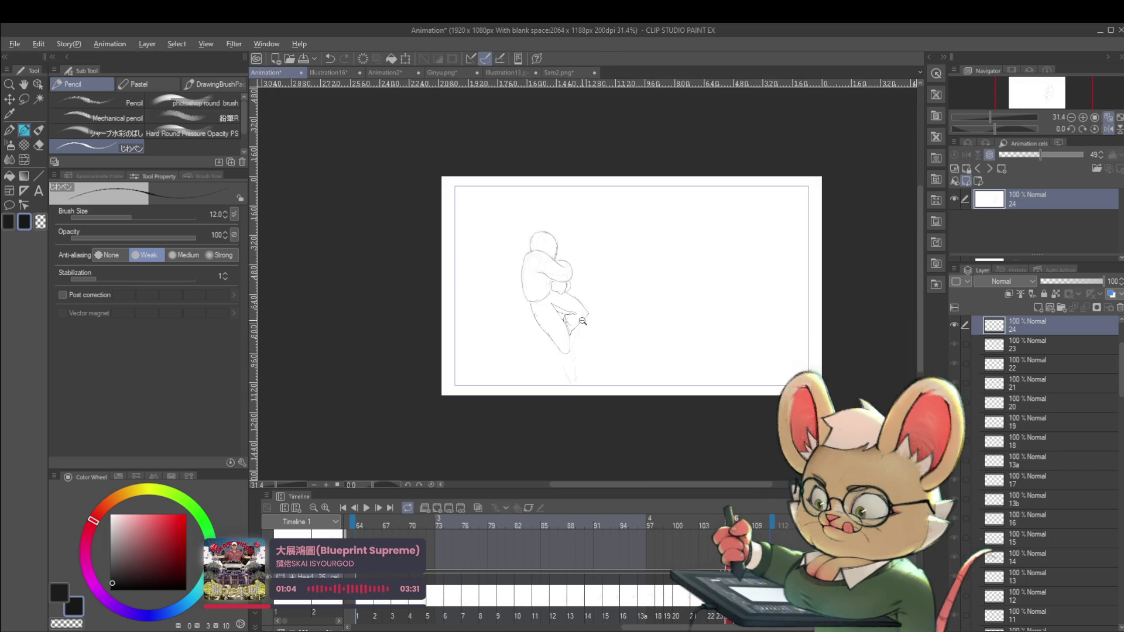
scroll(604, 290, "up", 2)
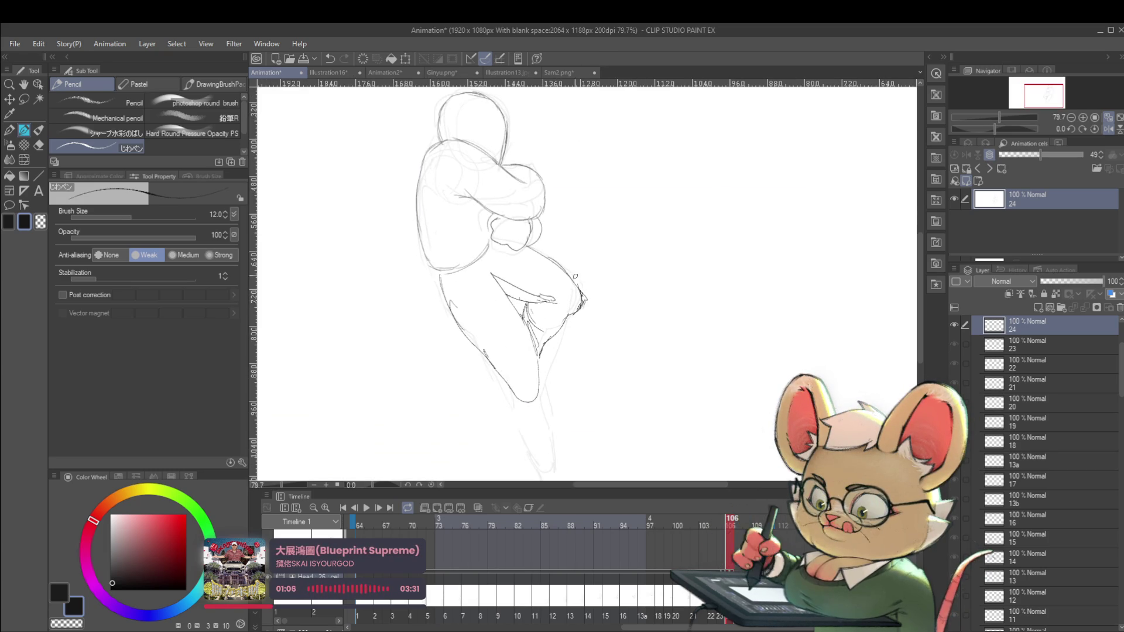
scroll(572, 277, "down", 7)
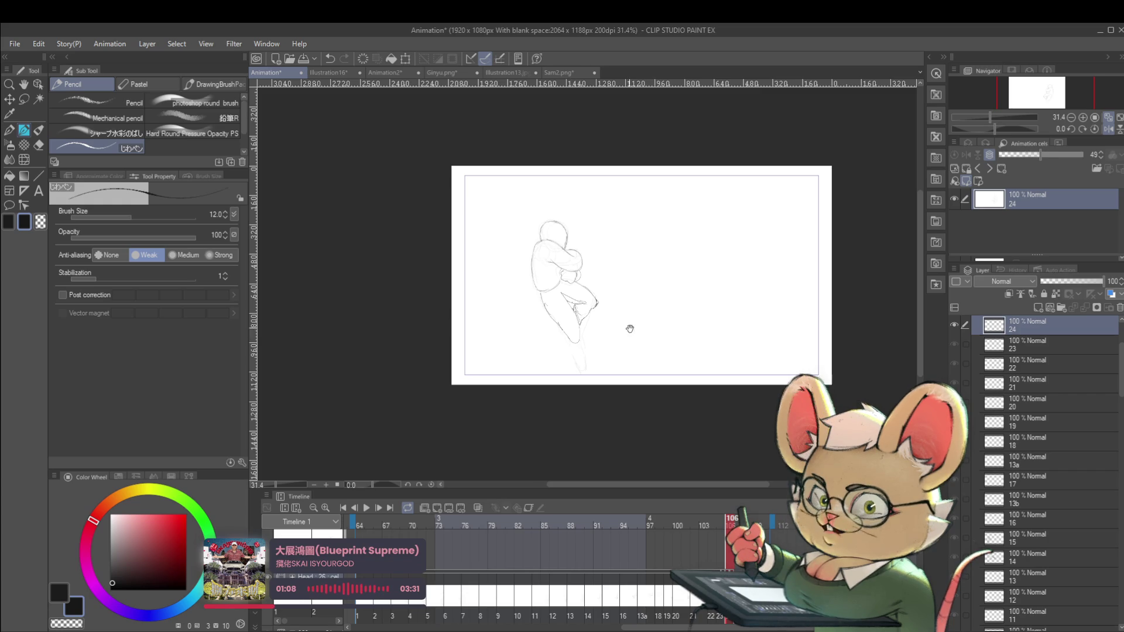
Paint out part of the knee and lower leg lines in white, undoing misplaced strokes.
left_click_drag(577, 338, 565, 337)
scroll(619, 319, "up", 3)
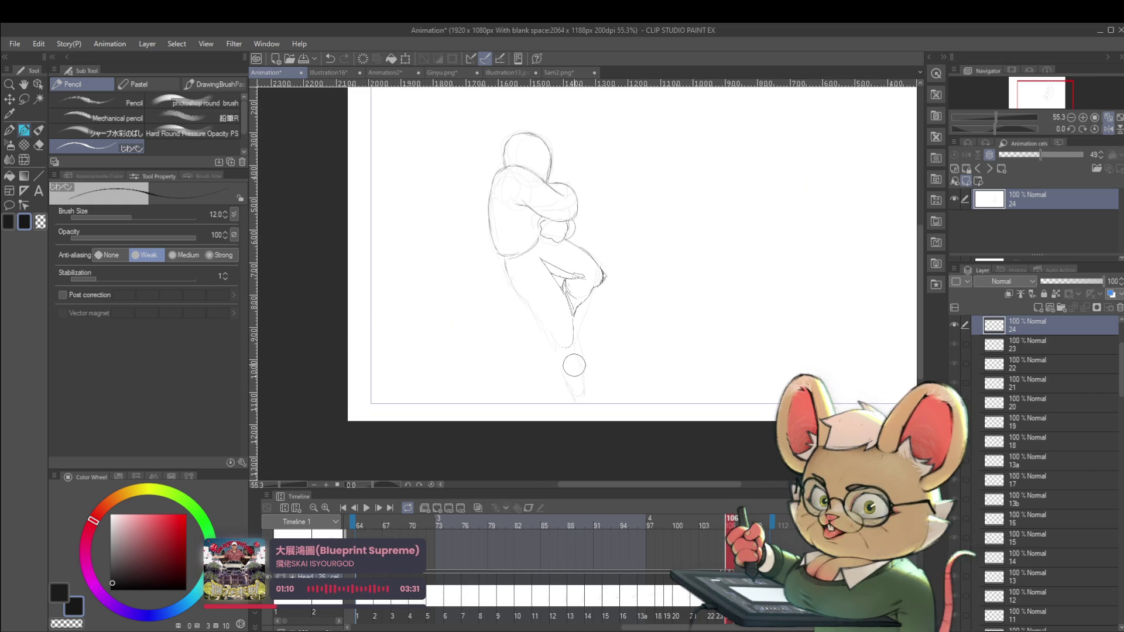
mouse_move(538, 258)
left_mouse_down()
mouse_move(548, 247)
mouse_move(549, 265)
left_mouse_up()
key("ctrl+z")
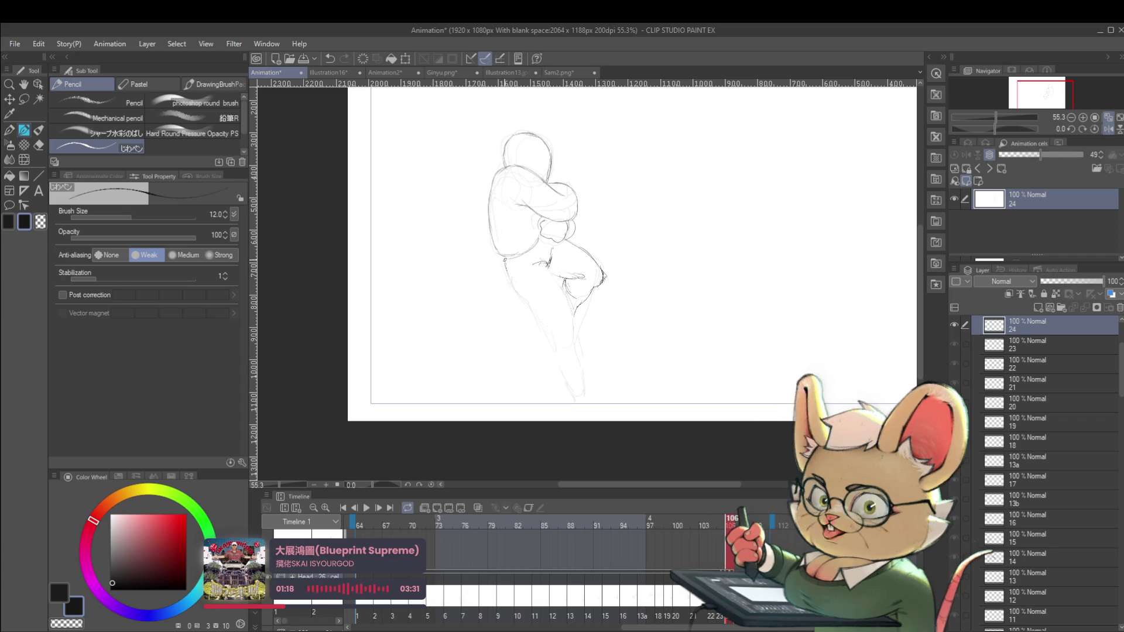
left_click_drag(508, 269, 515, 287)
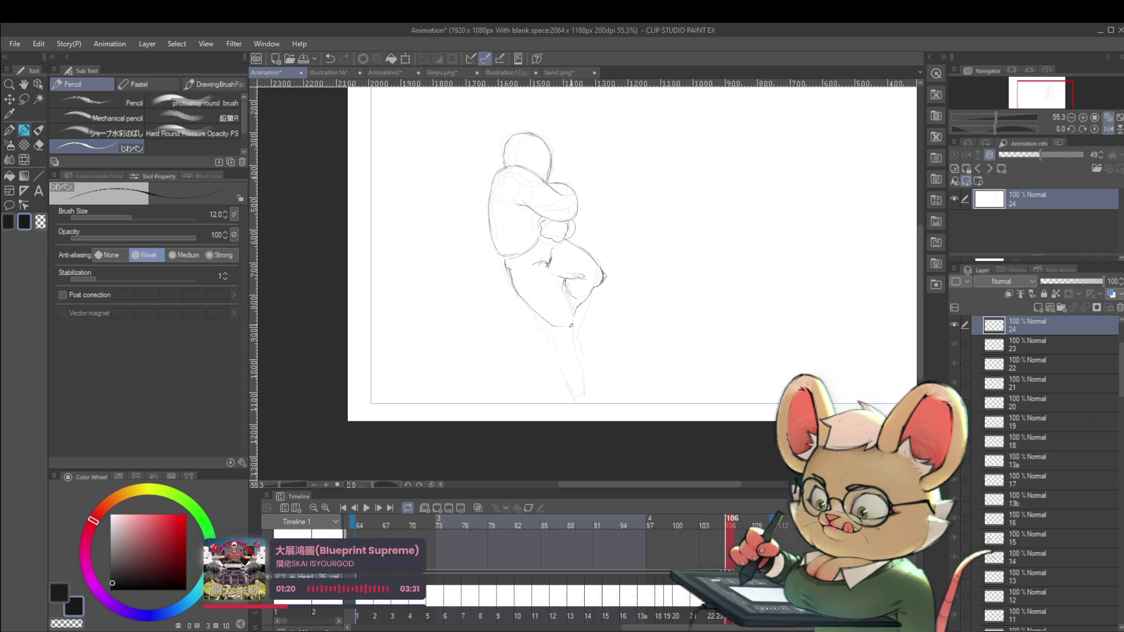
key("ctrl+z")
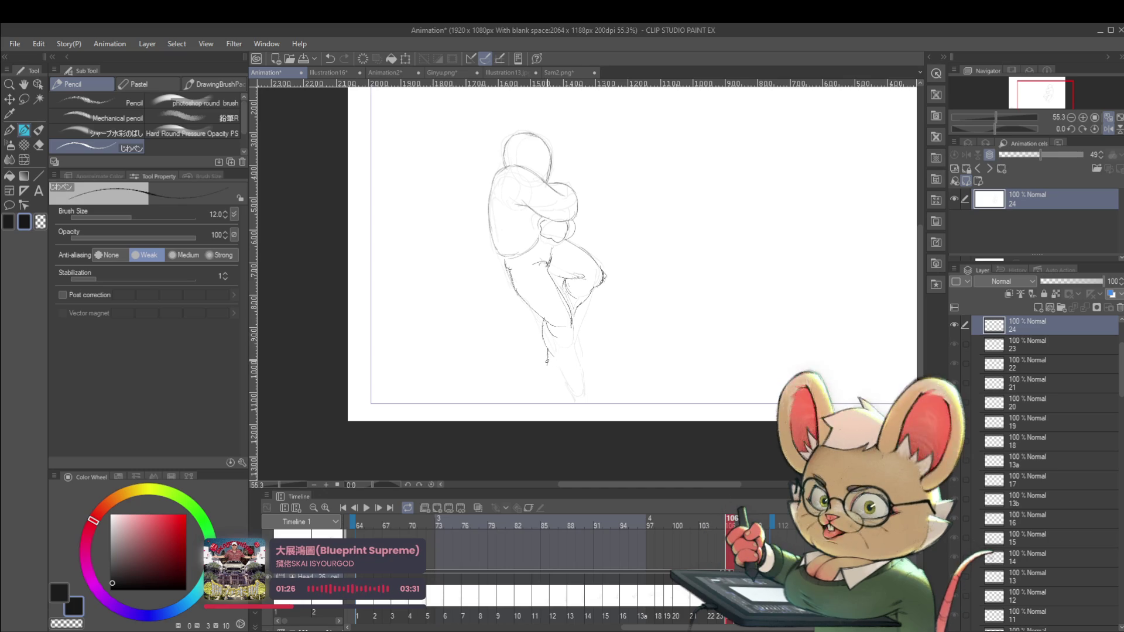
left_click_drag(549, 365, 553, 375)
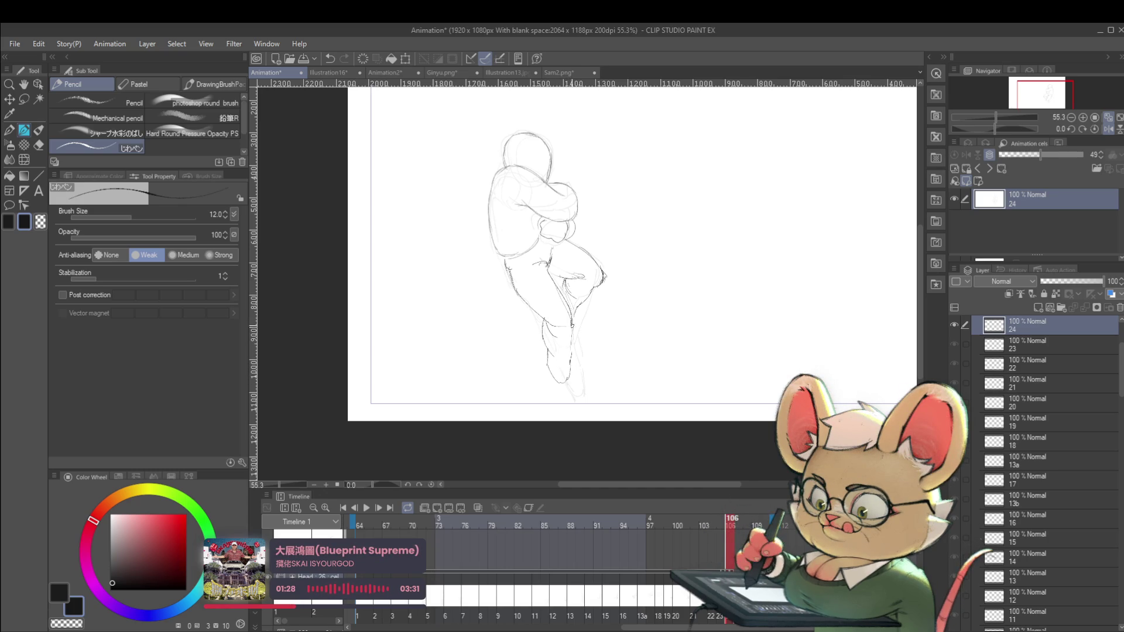
Fit the page, mirror the view to check proportions, and white out the line below the foot.
key("ctrl+0")
key("h")
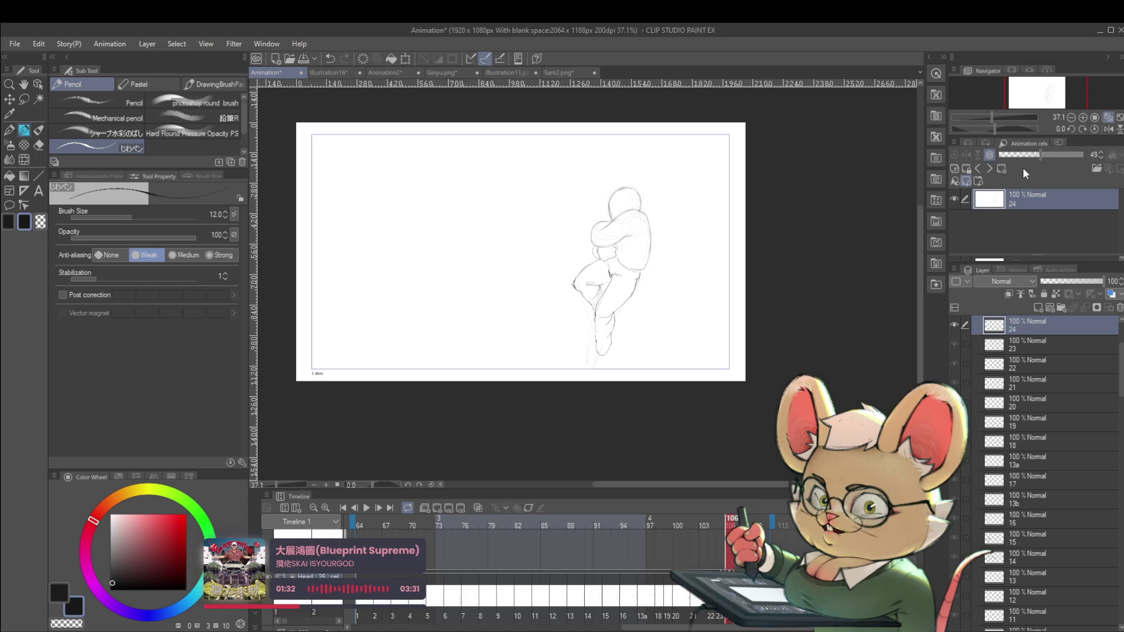
scroll(633, 331, "up", 2)
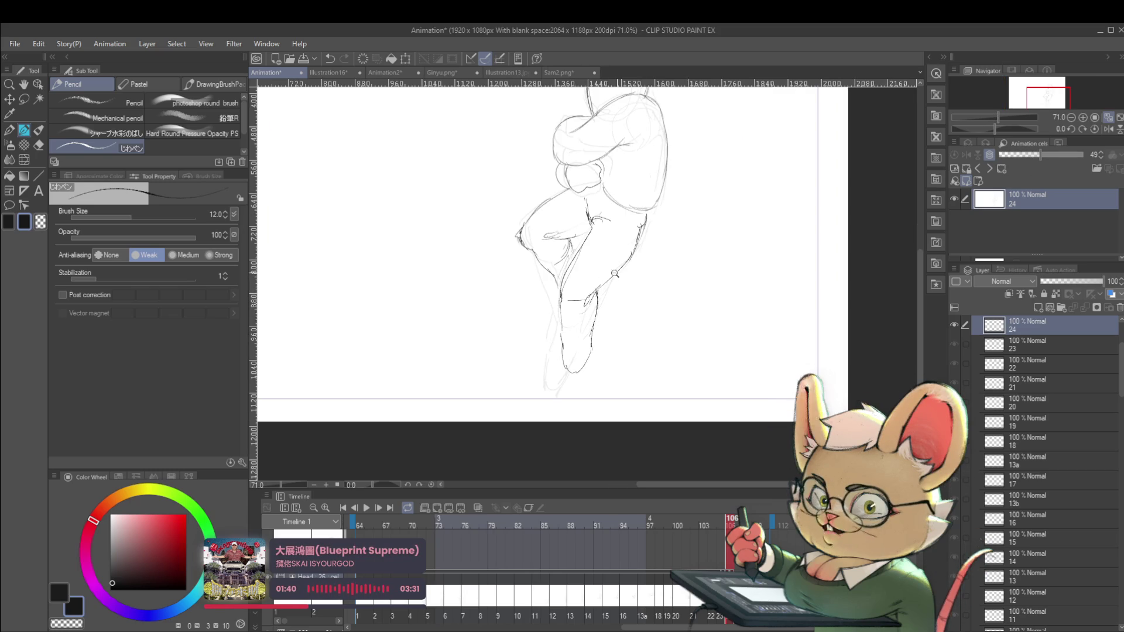
scroll(615, 296, "down", 2)
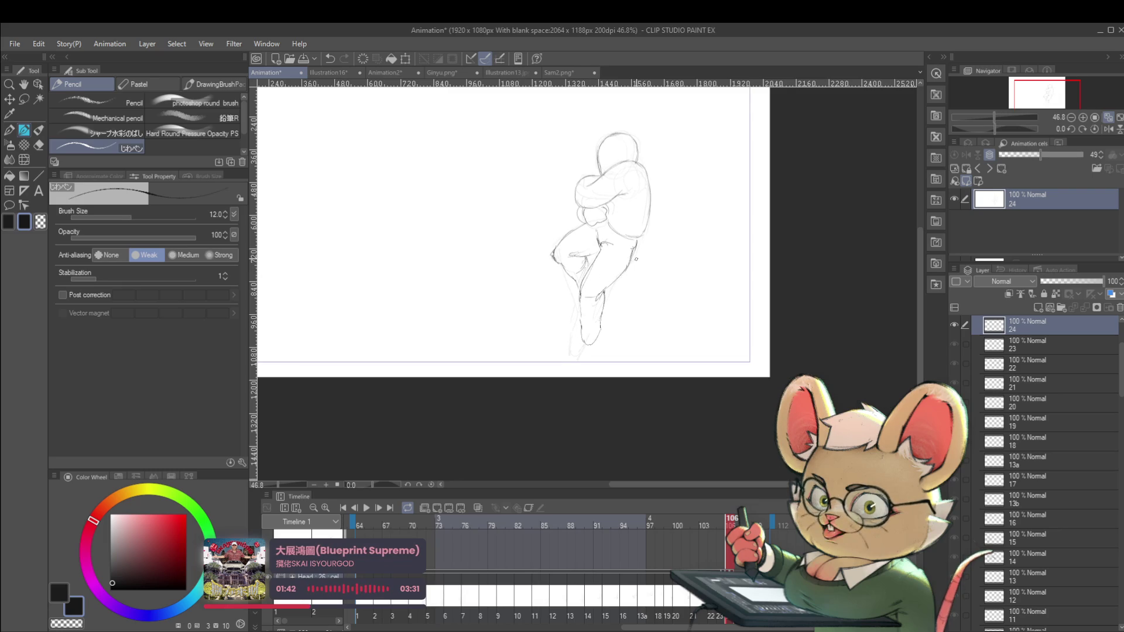
left_click_drag(581, 344, 573, 373)
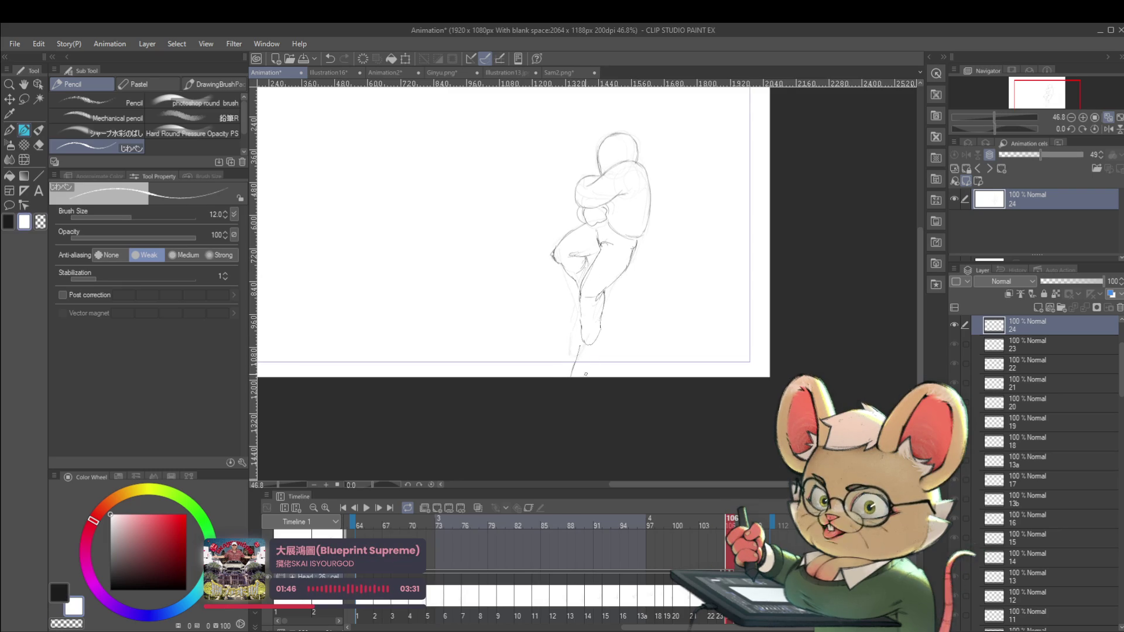
Switch back to the dark colour and sketch new pencil lines below and beside the foot.
left_click(111, 583)
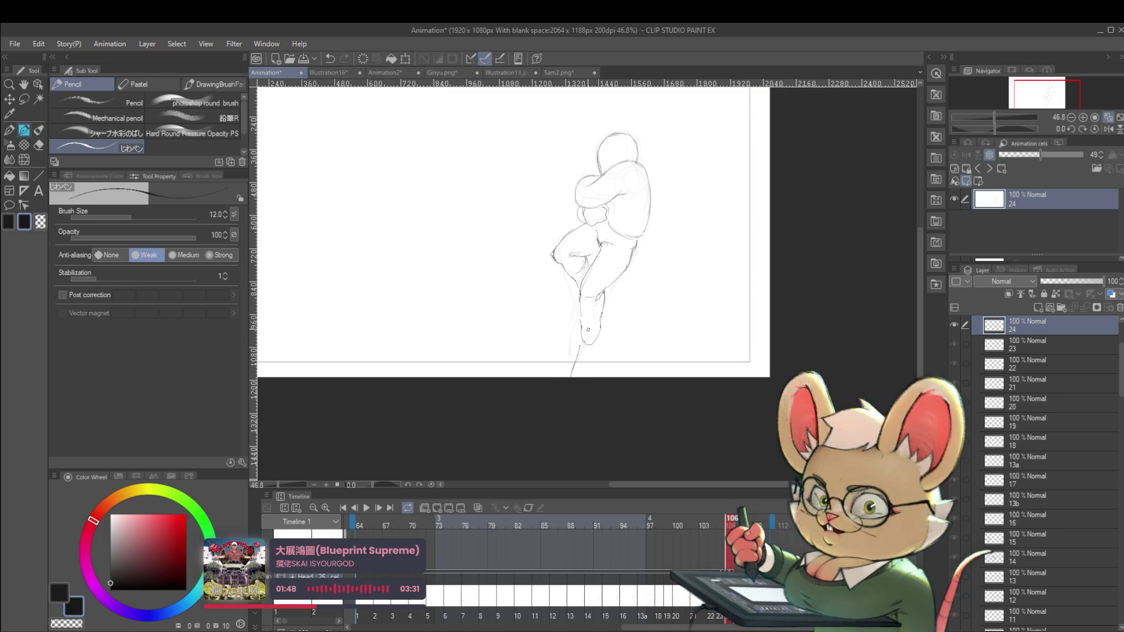
left_click_drag(591, 368, 597, 349)
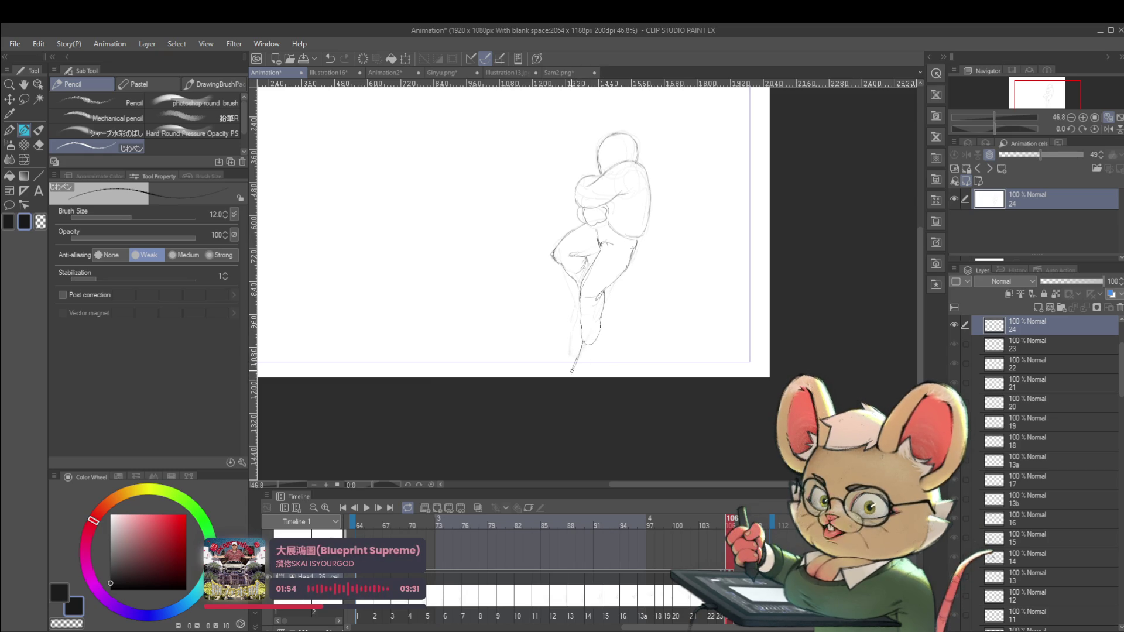
mouse_move(581, 353)
left_mouse_down()
mouse_move(570, 376)
mouse_move(596, 358)
left_mouse_up()
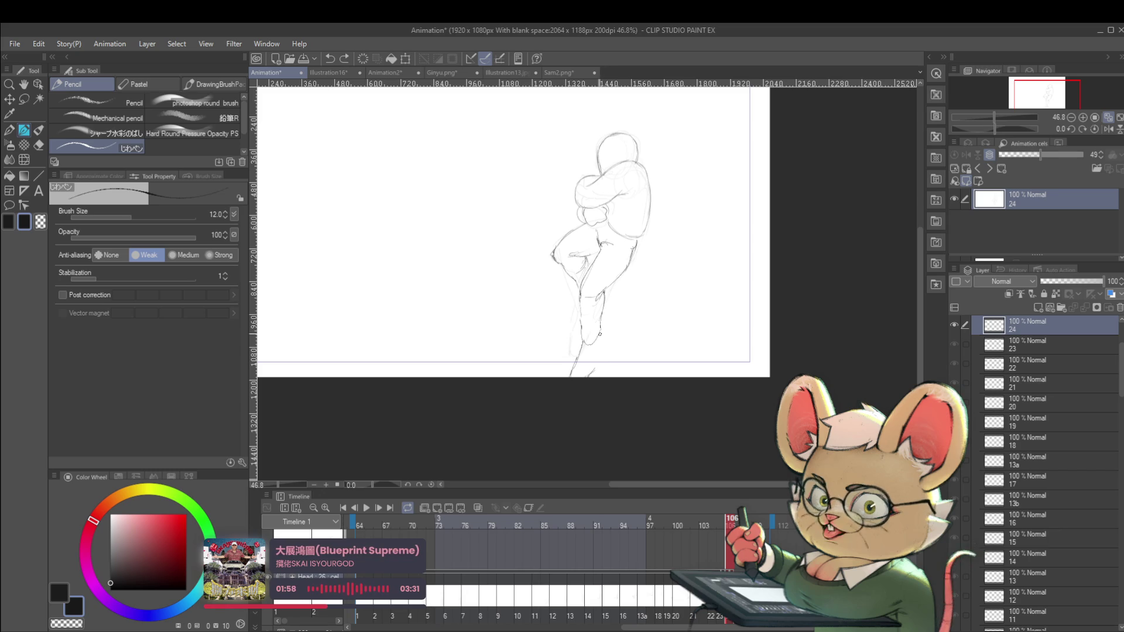
left_click_drag(599, 342, 599, 346)
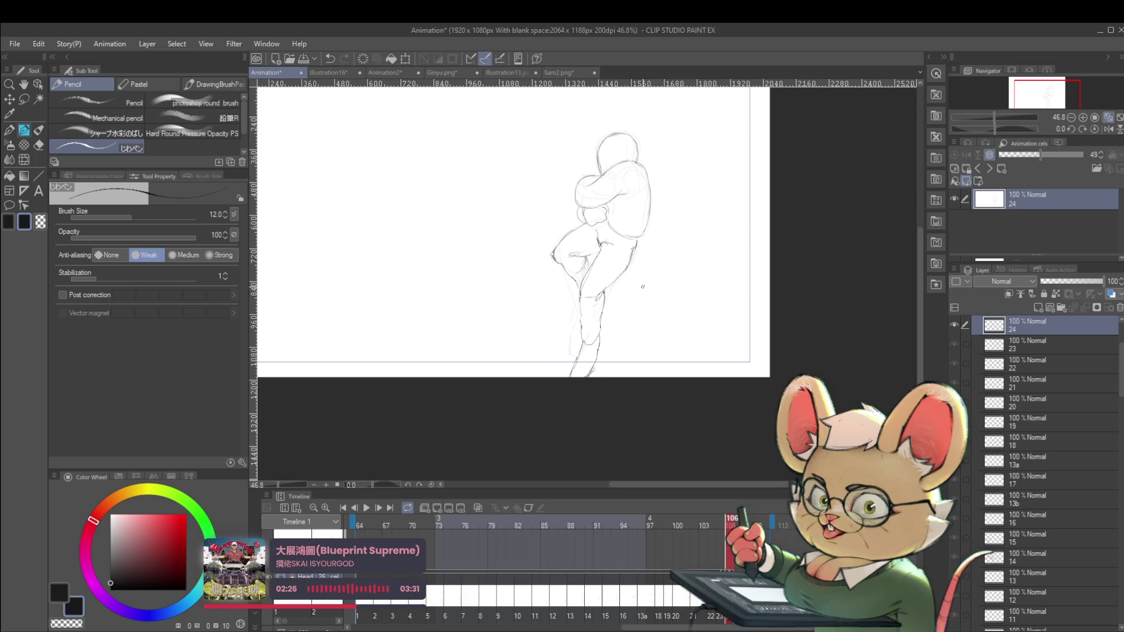
key("Right")
Replay the fall from frame 96 a few times, then start scaling cel 23's curled figure to 93%.
key("Left")
key("Left")
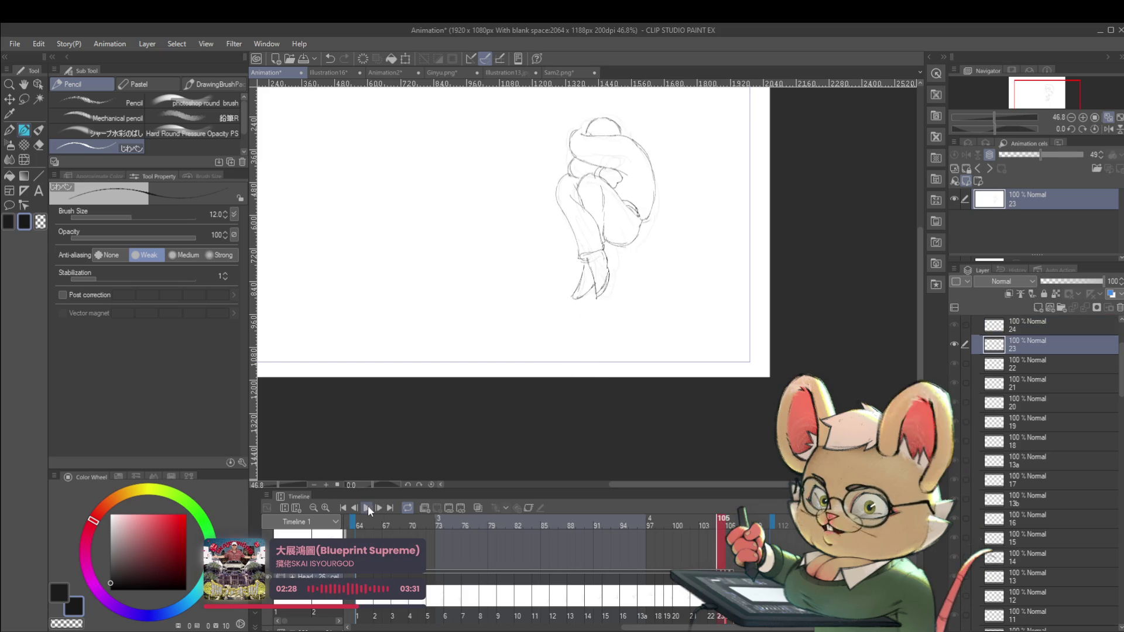
left_click(368, 508)
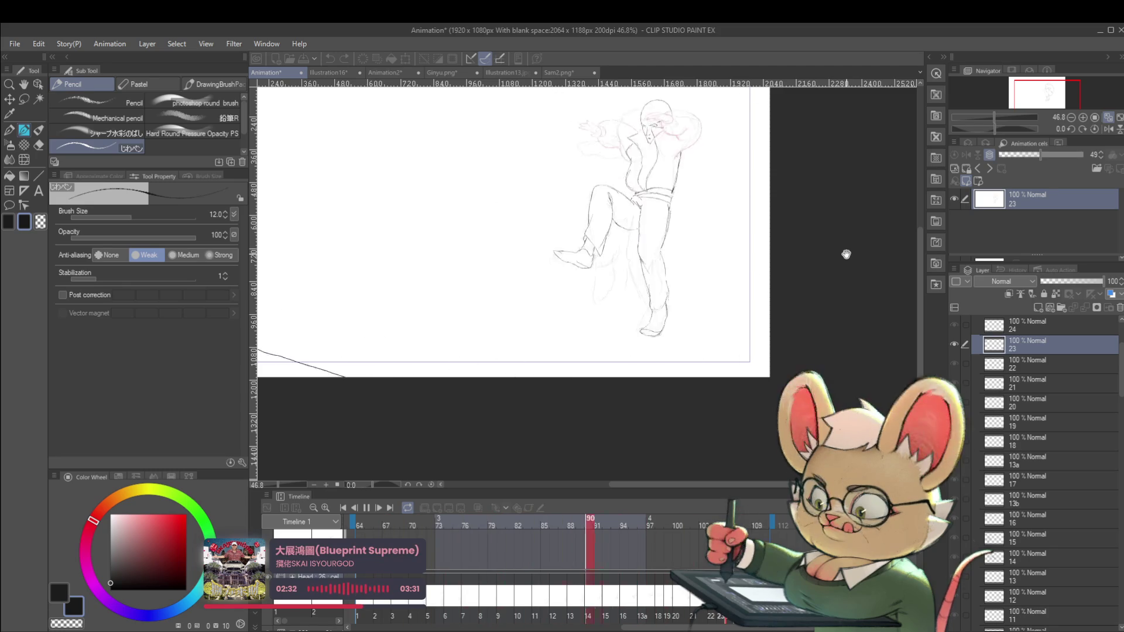
left_click(369, 510)
scroll(1119, 436, "down", 5)
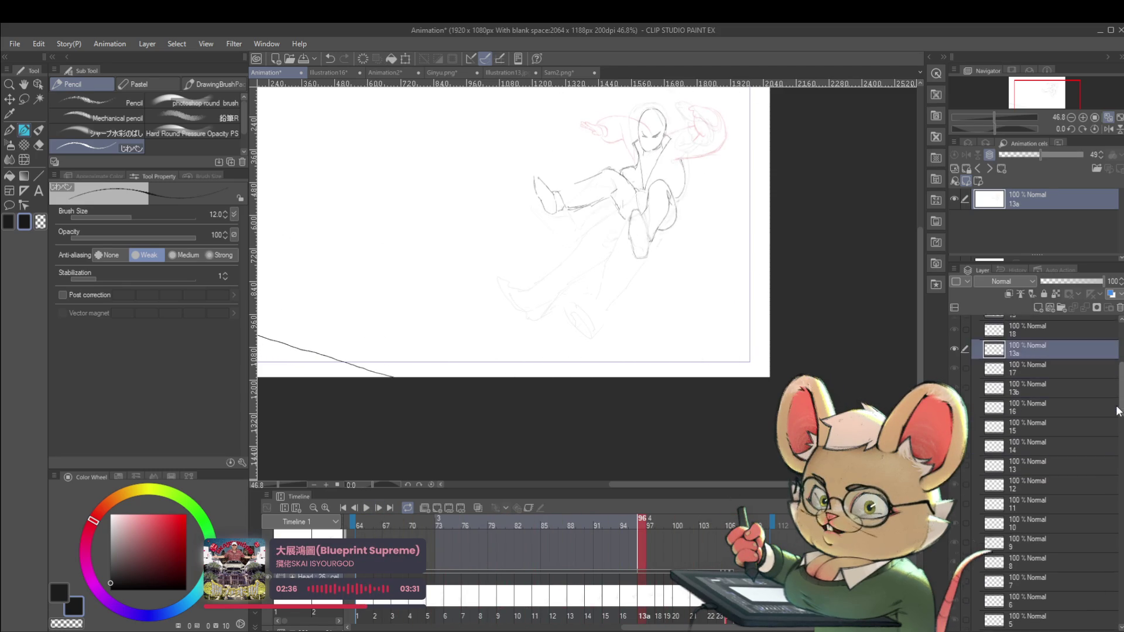
scroll(1119, 436, "down", 5)
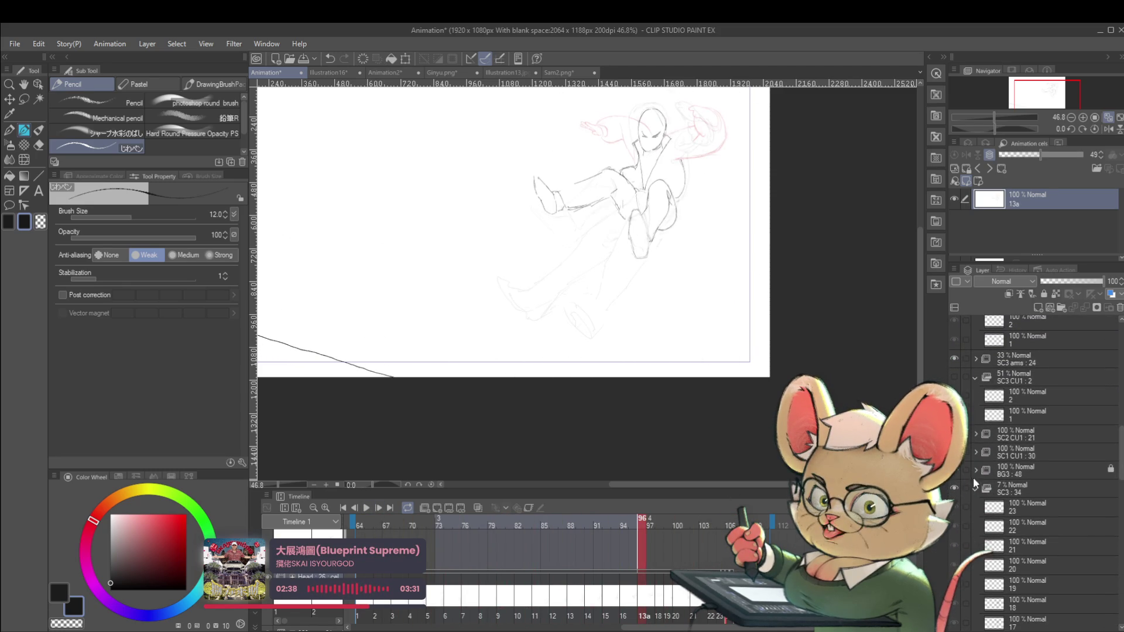
left_click(365, 508)
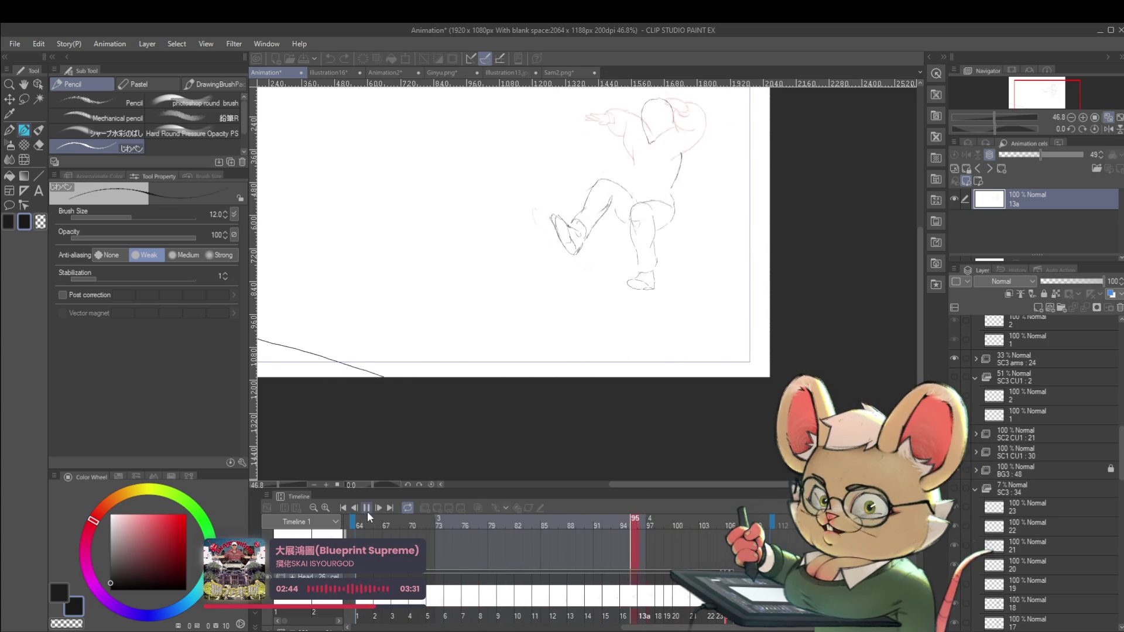
left_click(367, 512)
left_click(367, 512)
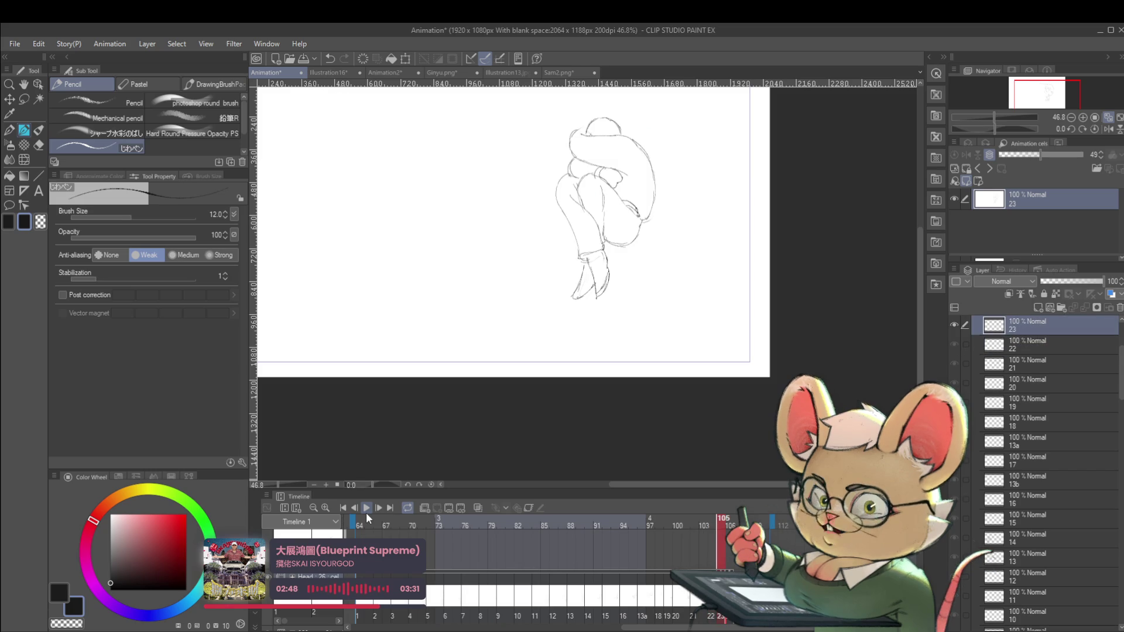
key("ctrl+t")
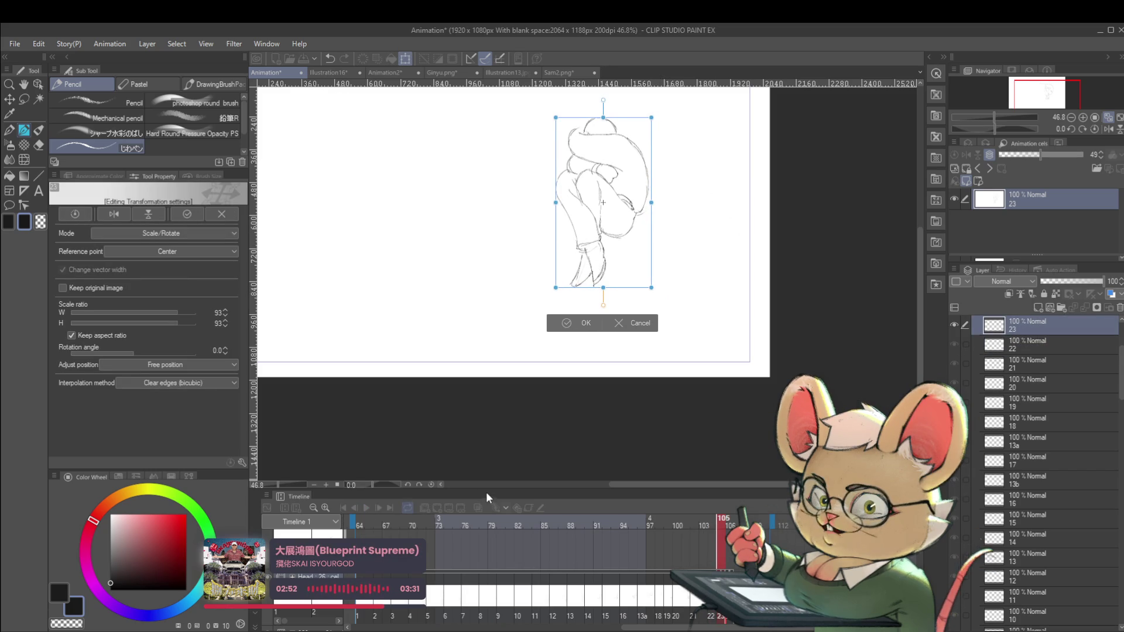
Apply the 93% shrink, turn on Onion Skin, and move cel 23's sketch down-left to match neighbours.
key("Return")
left_click(478, 508)
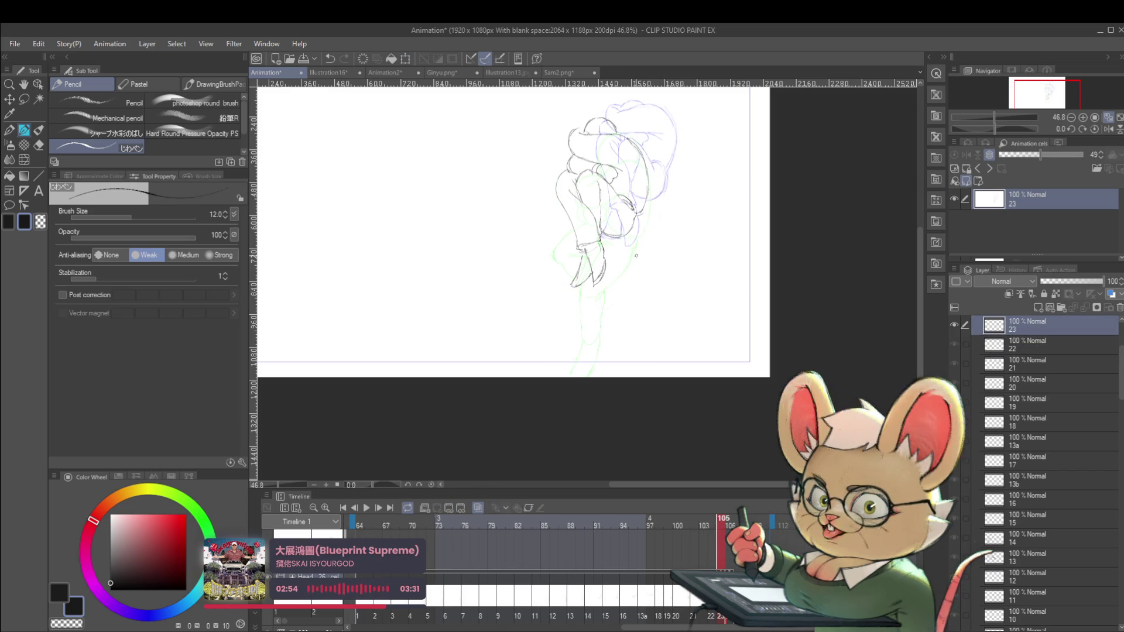
scroll(623, 302, "up", 3)
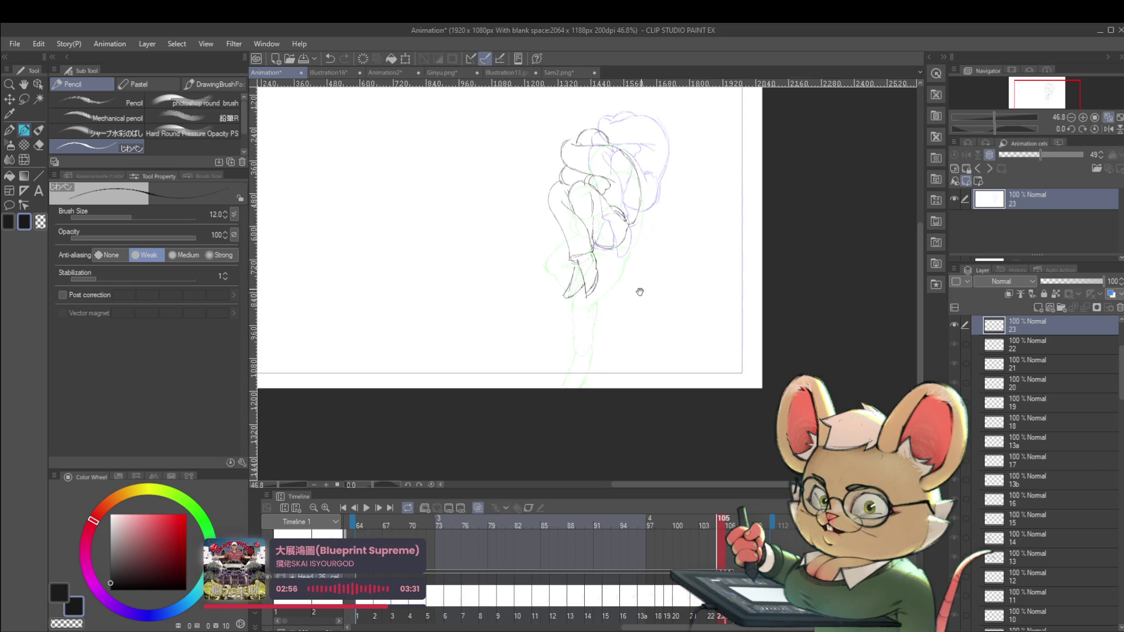
key("ctrl+t")
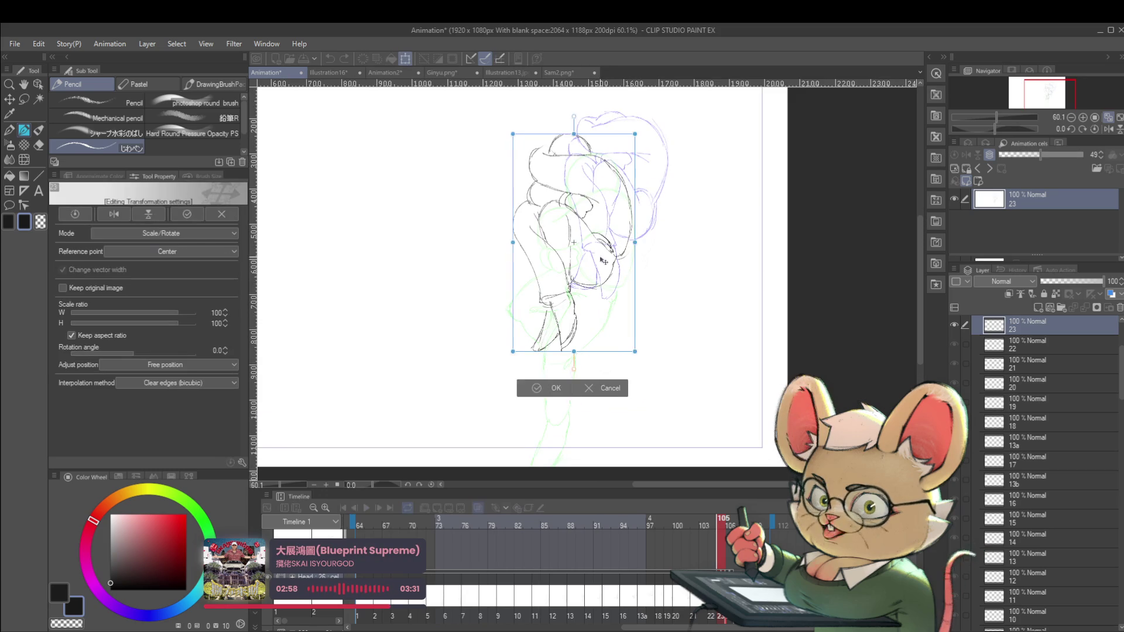
left_click_drag(602, 262, 619, 245)
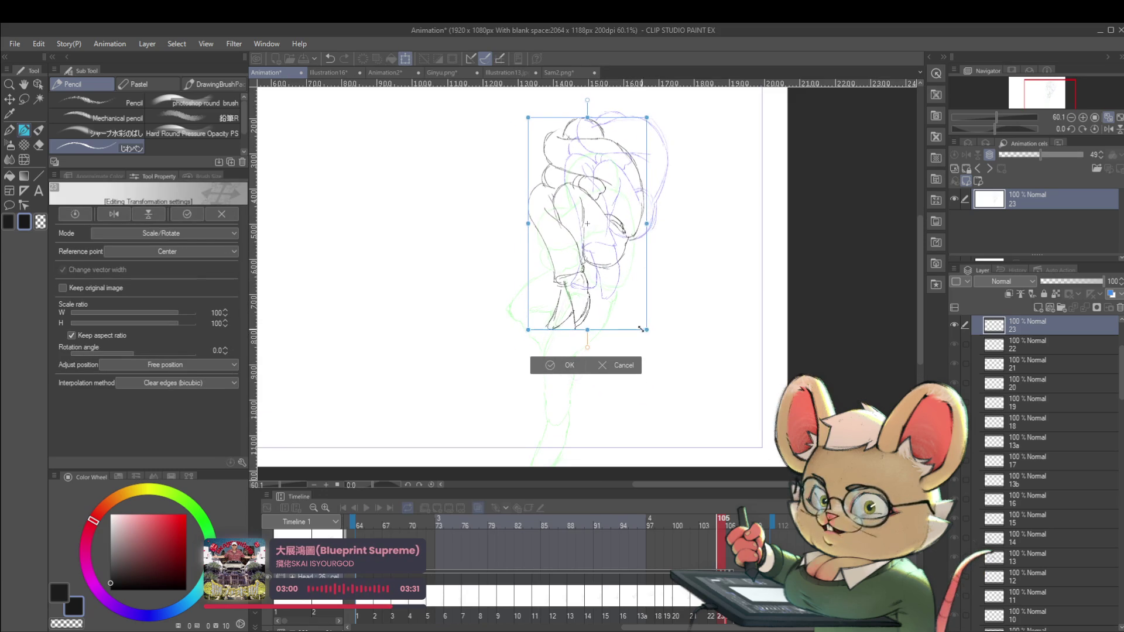
mouse_move(648, 326)
left_mouse_down()
mouse_move(630, 347)
mouse_move(600, 335)
left_mouse_up()
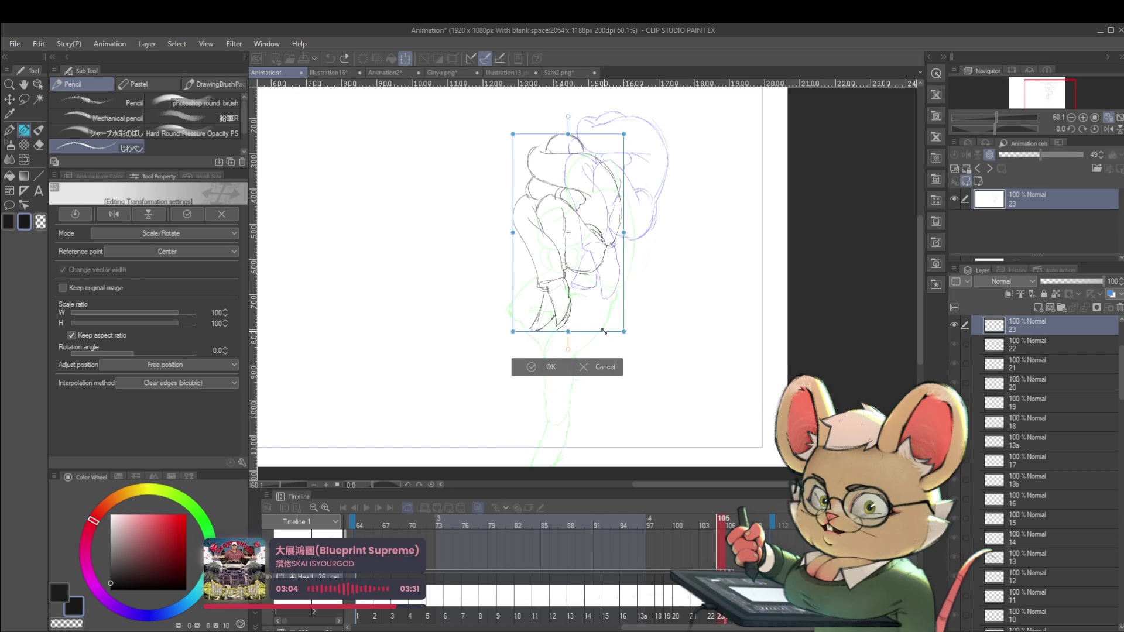
key("Return")
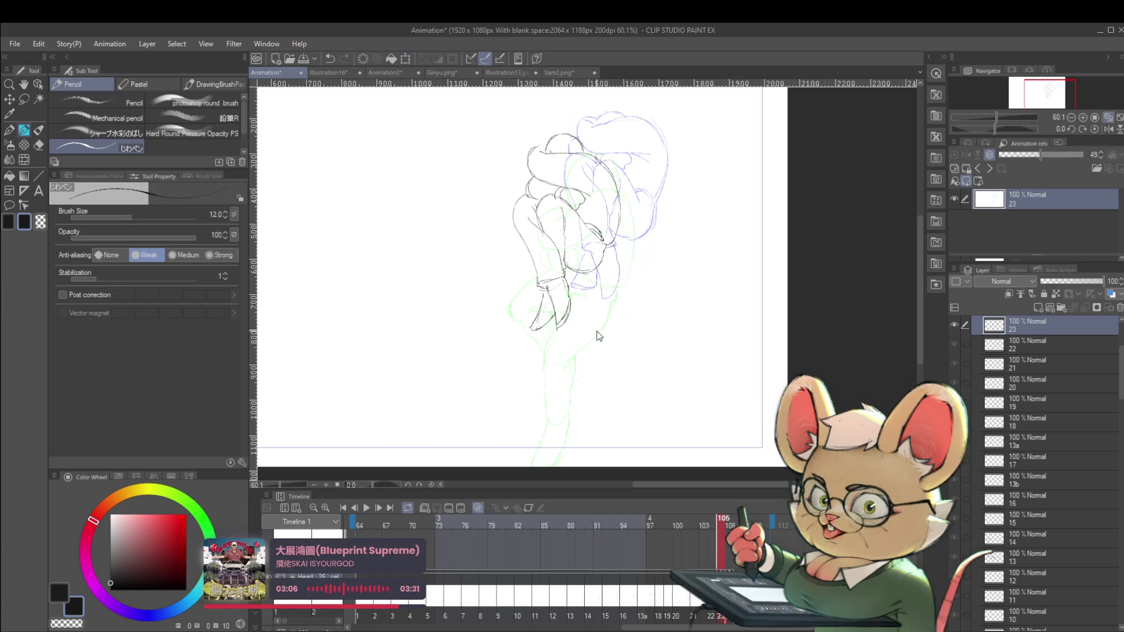
Try scaling frame 106's sketch to 73%, then revert it to full size and return to frame 104.
key("Right")
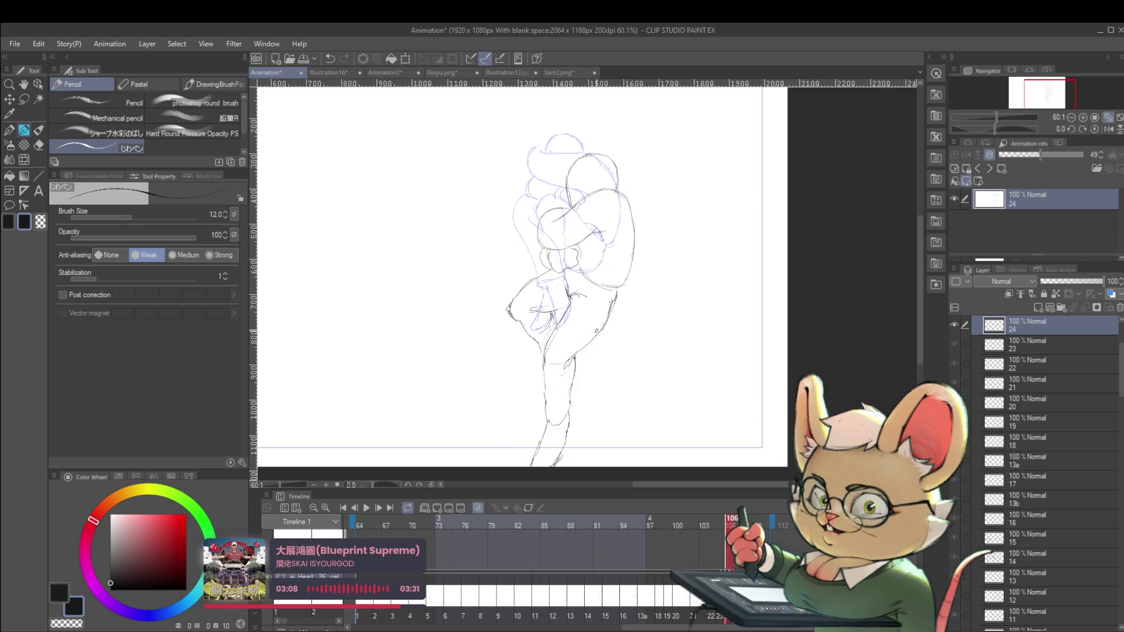
key("ctrl+t")
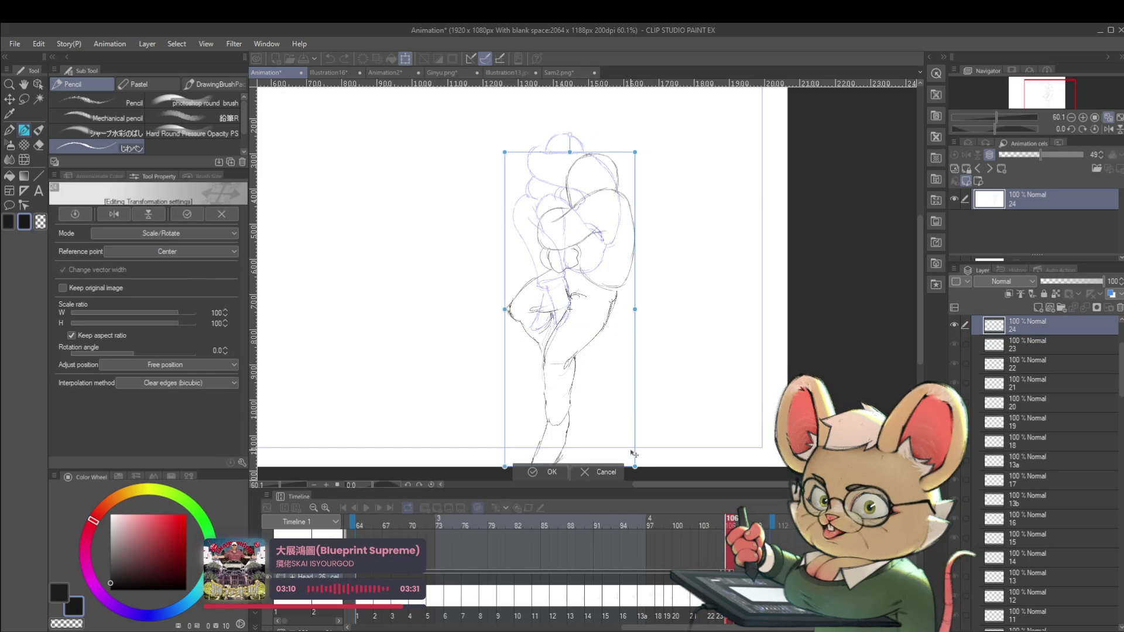
left_click_drag(636, 467, 577, 382)
left_click_drag(571, 310, 565, 292)
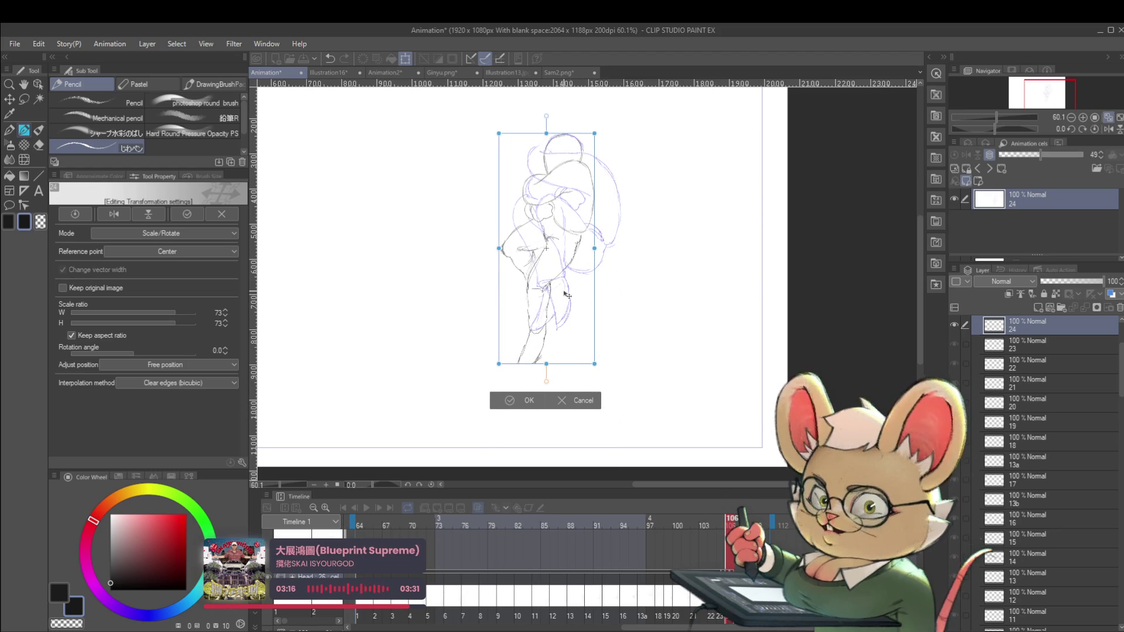
left_click_drag(566, 295, 572, 338)
key("ctrl+z")
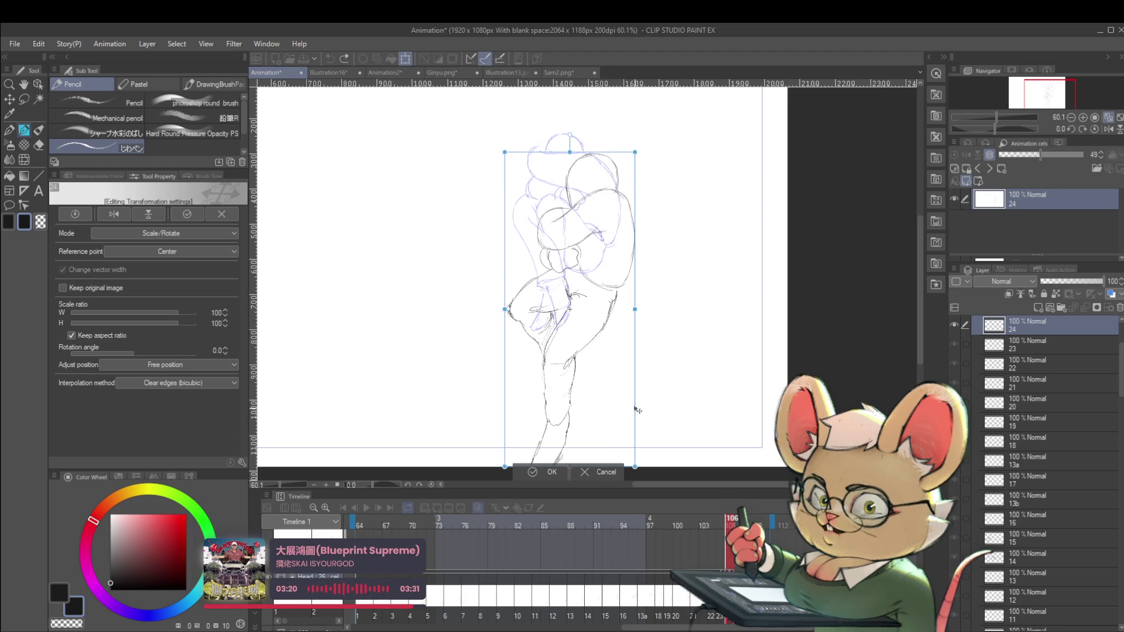
key("ctrl+y")
key("ctrl+z")
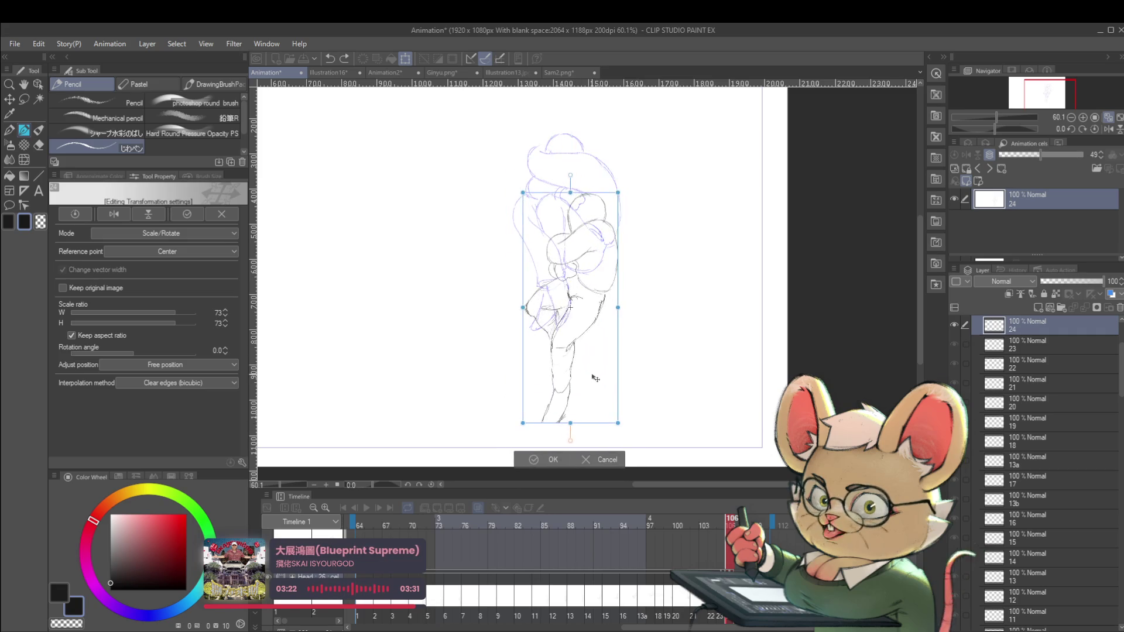
key("Return")
key("Left")
key("Left")
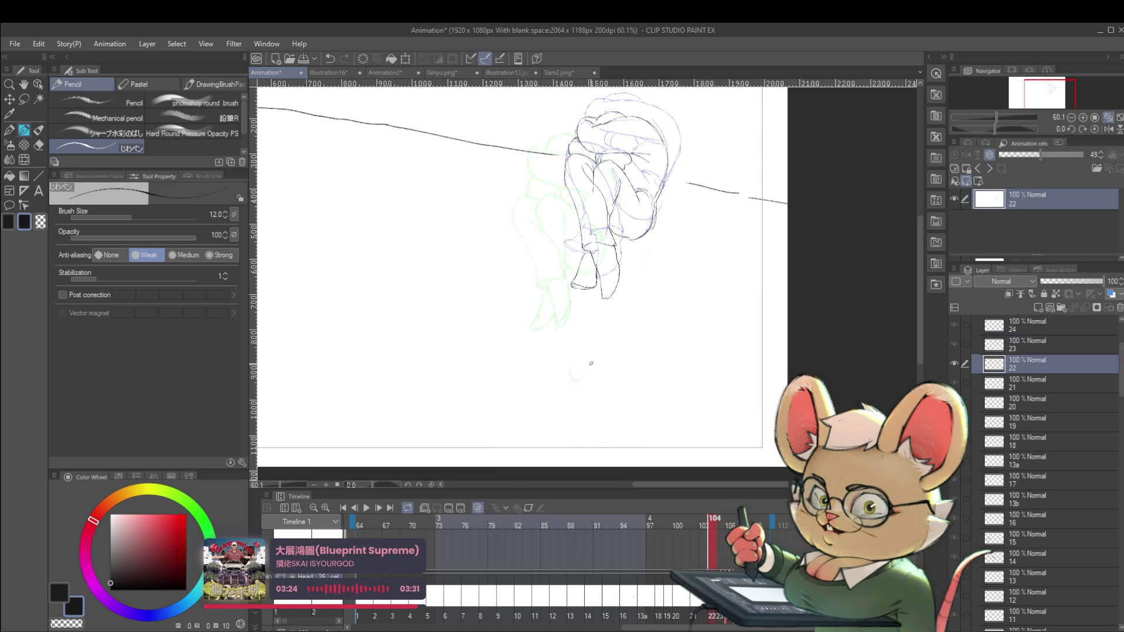
Flip between frames 103, 104 and 105 to compare the poses.
key("Right")
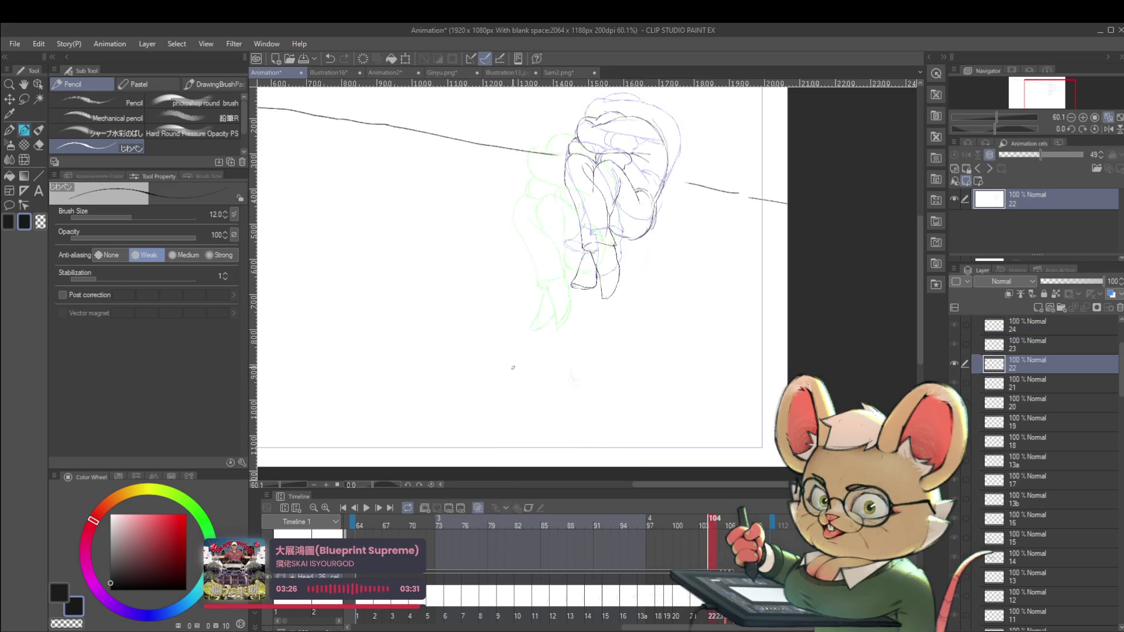
key("Left")
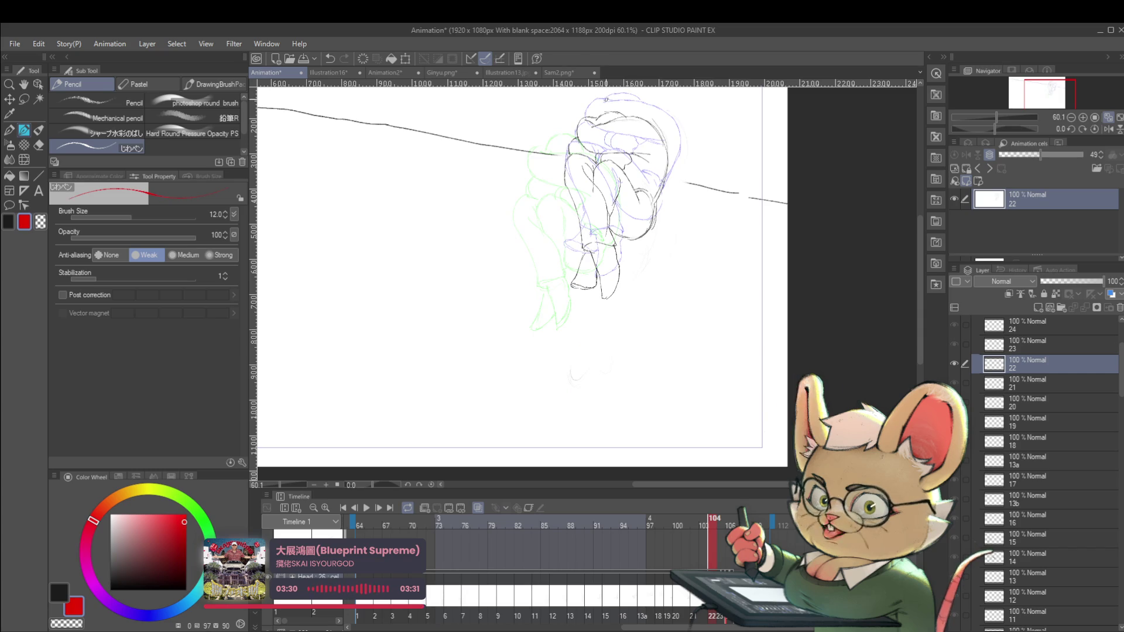
key("Left")
key("Right")
key("Right")
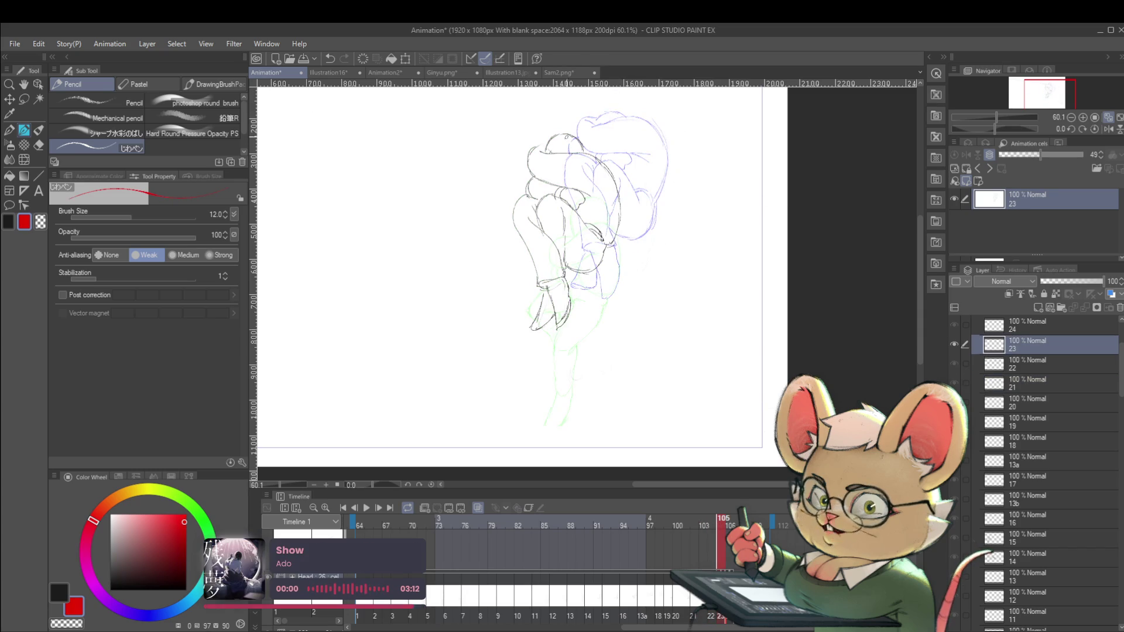
Draw red guide strokes over the head, down the left side to the feet, then undo most of them.
left_click_drag(612, 109, 559, 133)
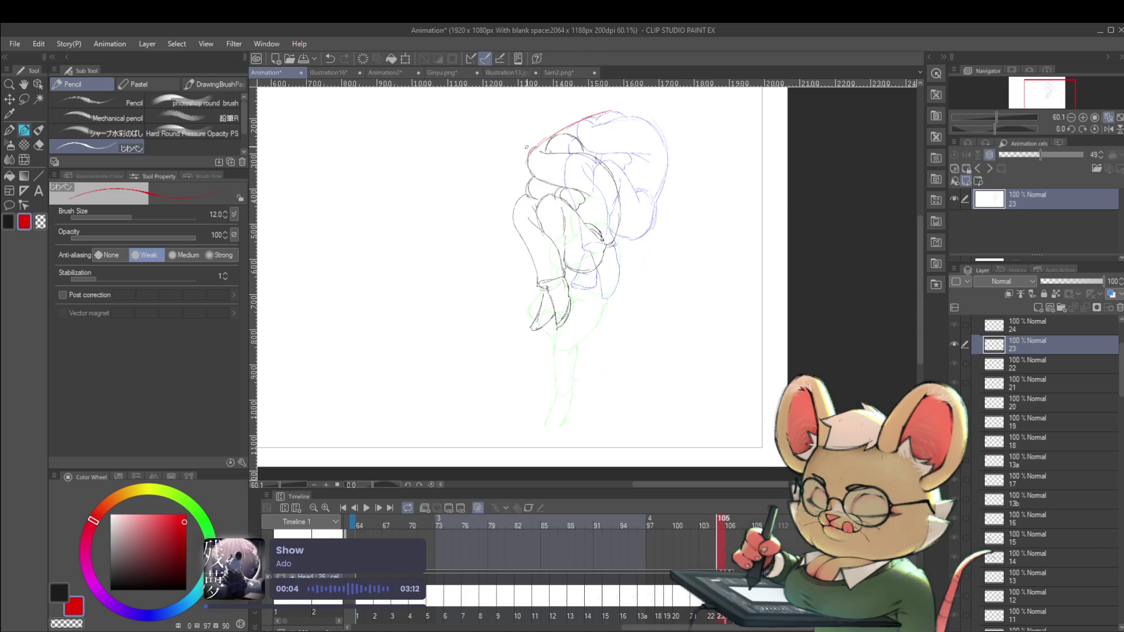
left_click_drag(529, 162, 517, 198)
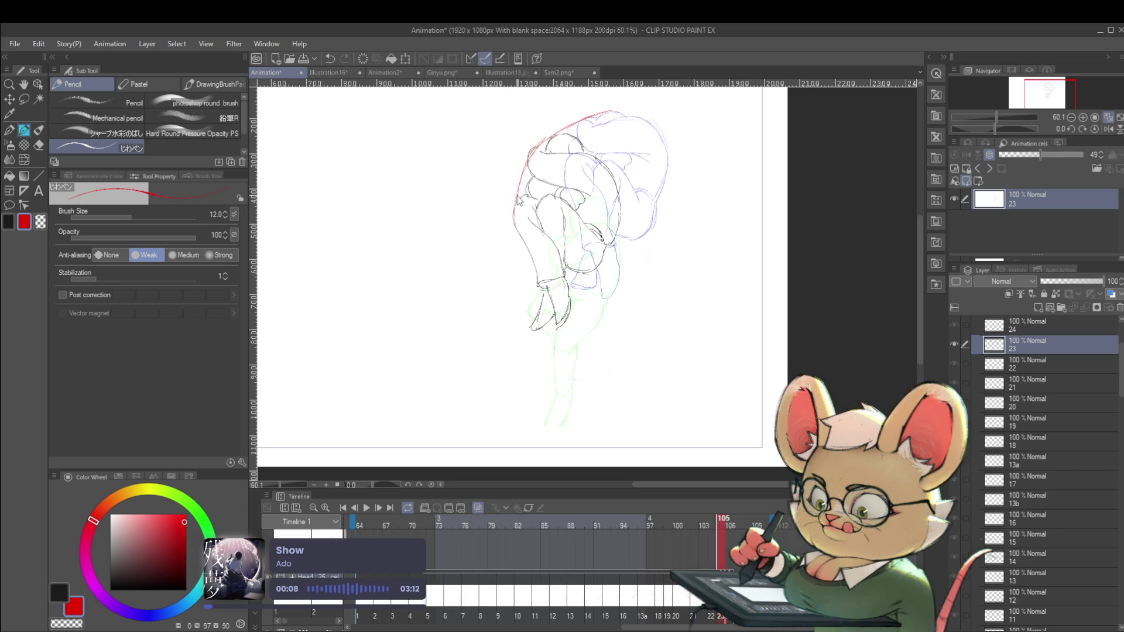
left_click_drag(515, 202, 516, 248)
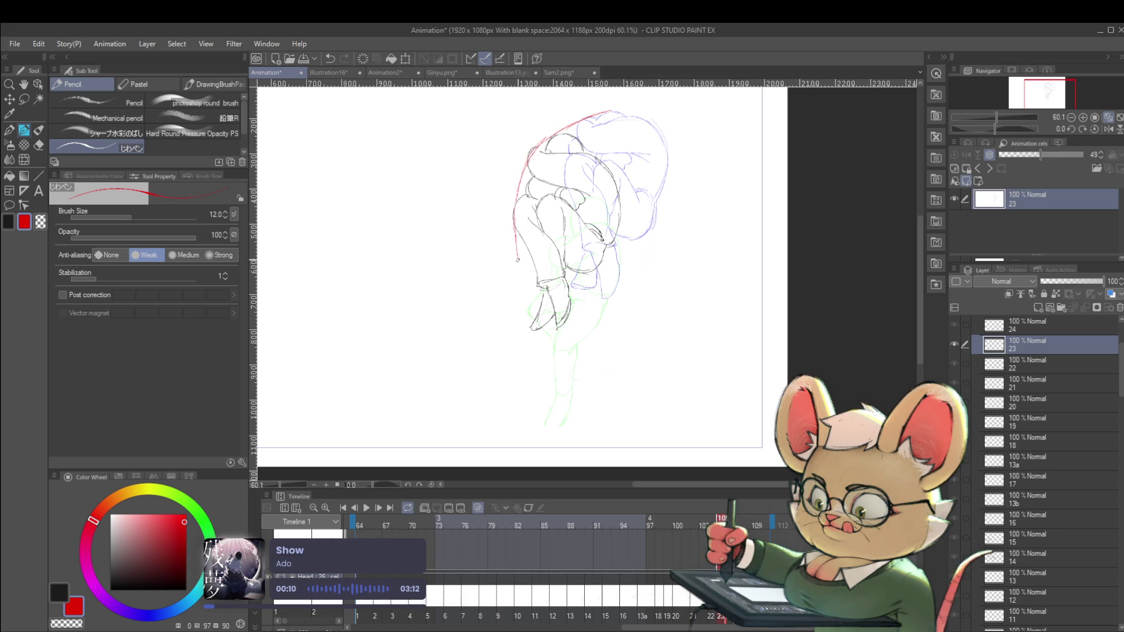
left_click_drag(532, 330, 538, 364)
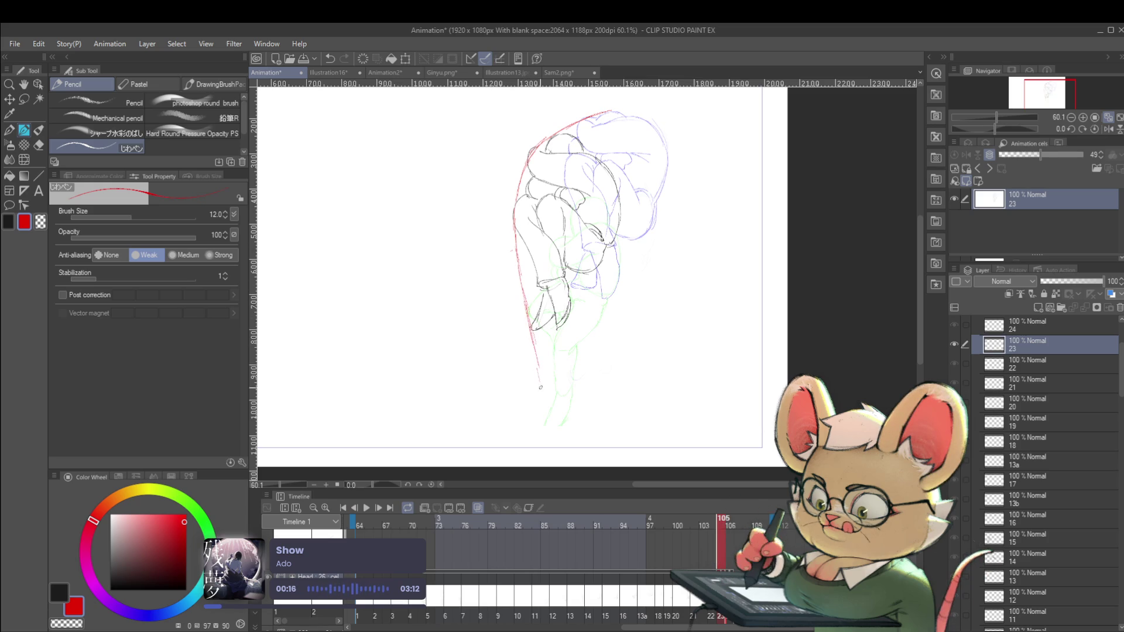
left_click_drag(539, 368, 544, 431)
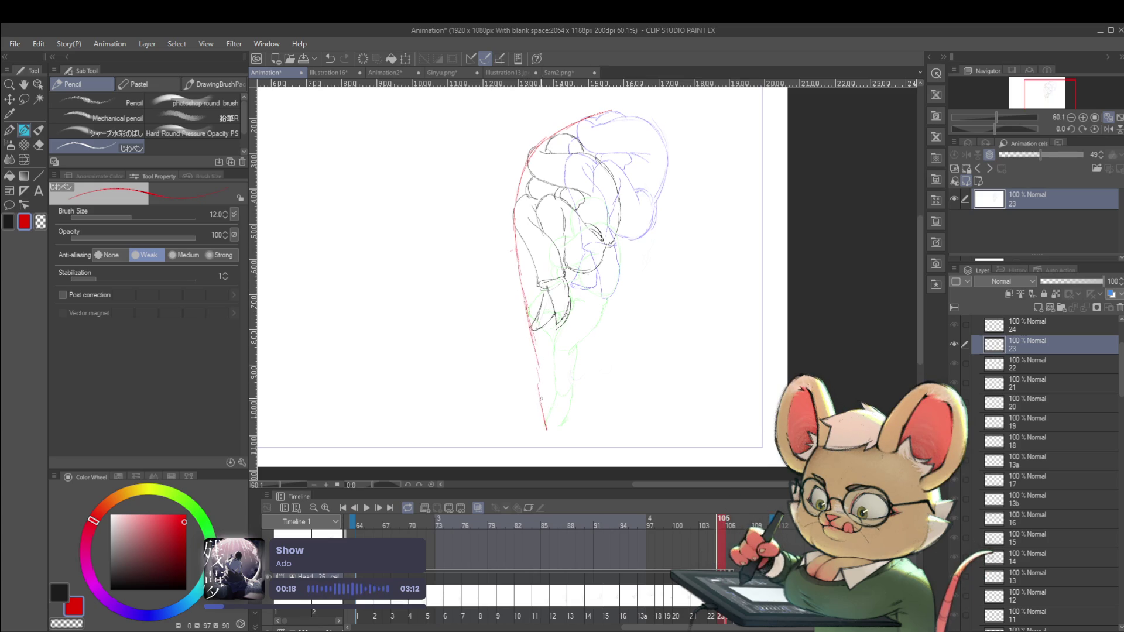
left_click_drag(545, 108, 473, 150)
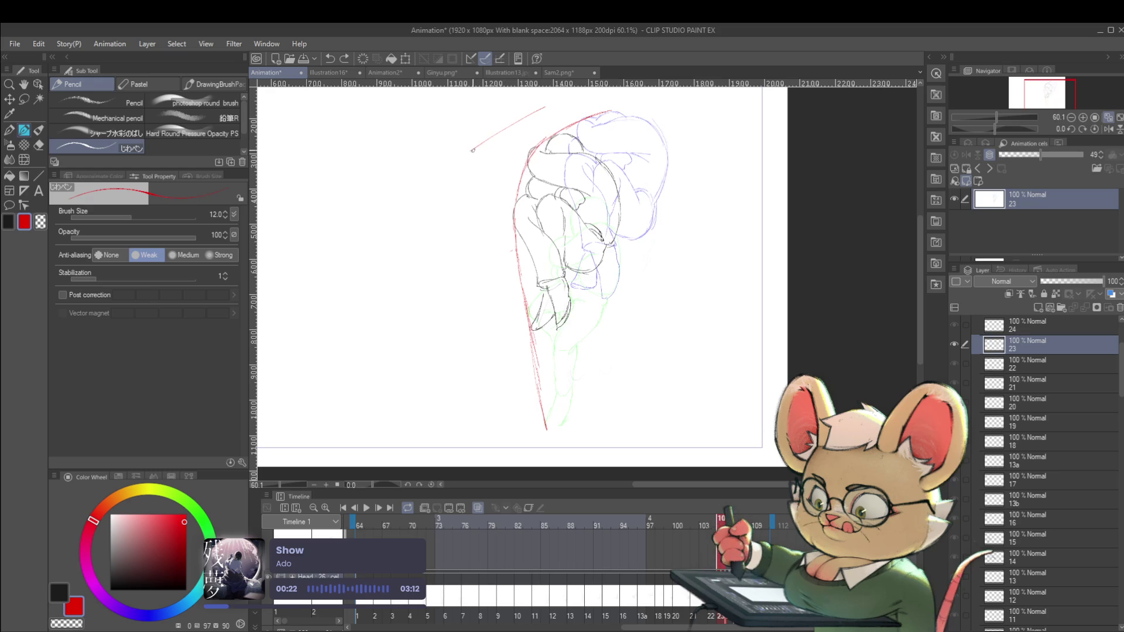
left_click_drag(473, 248, 505, 357)
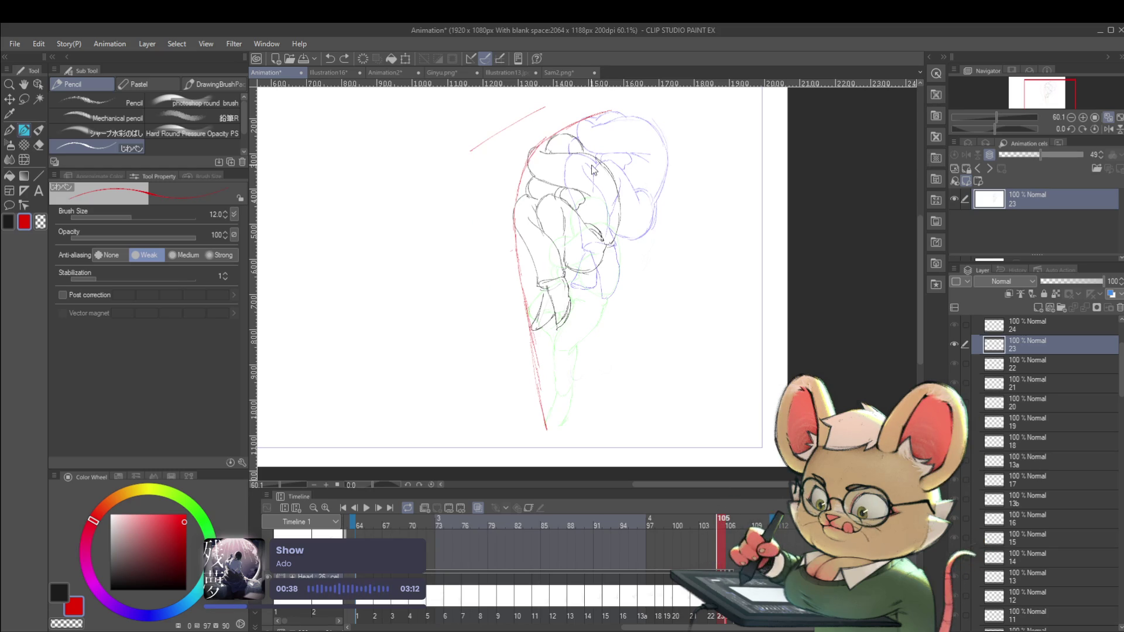
key("ctrl+z")
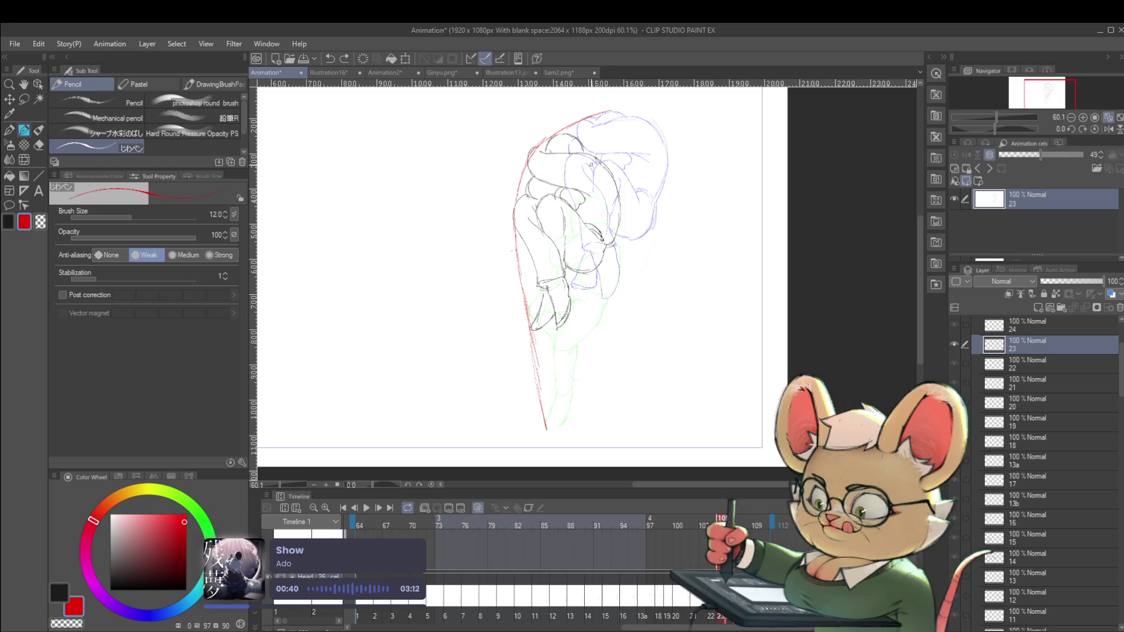
key("ctrl+z")
key("ctrl+z")
key("ctrl+z")
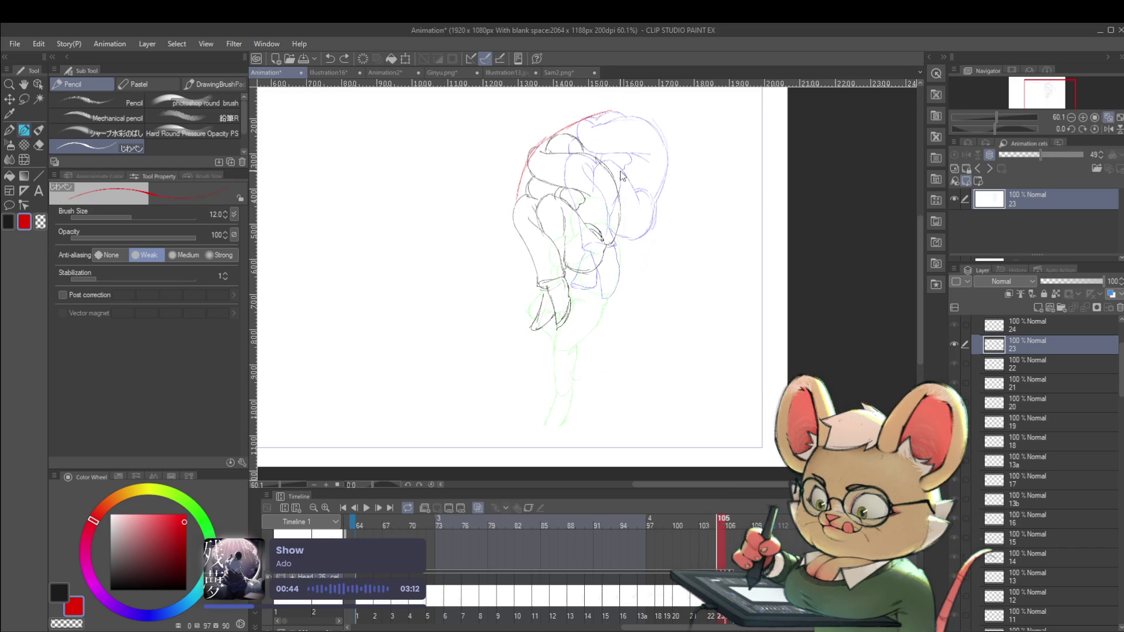
key("ctrl+z")
key("ctrl+z")
key("ctrl+z")
key("ctrl+z")
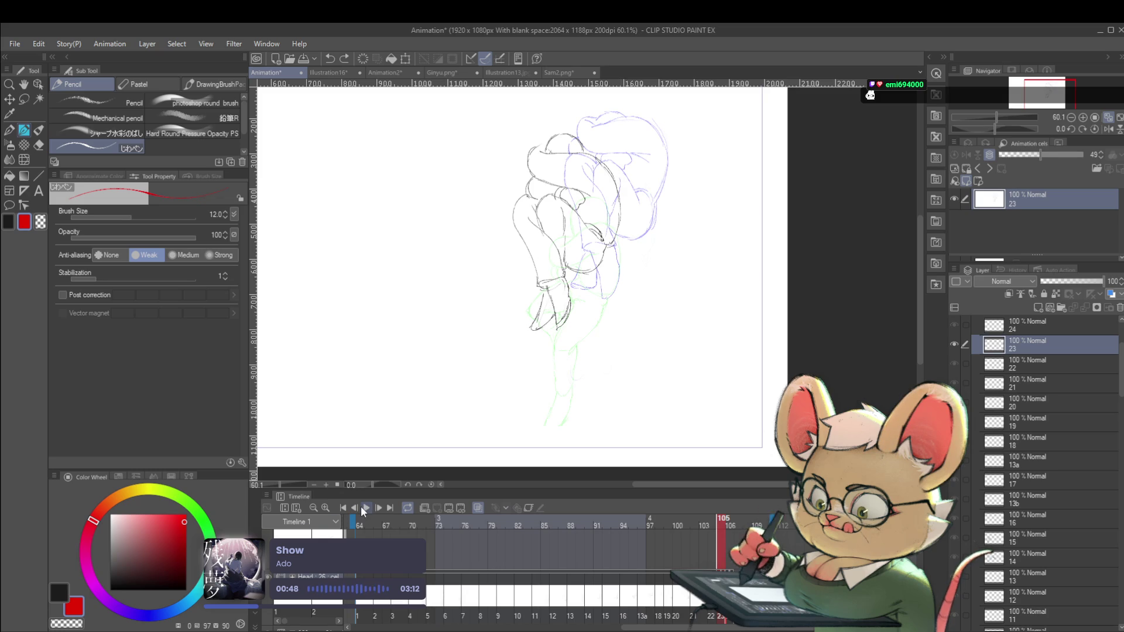
Play the fall, pause at frame 103 to undo a red stroke, then replay to frame 106's cel 24.
left_click(365, 508)
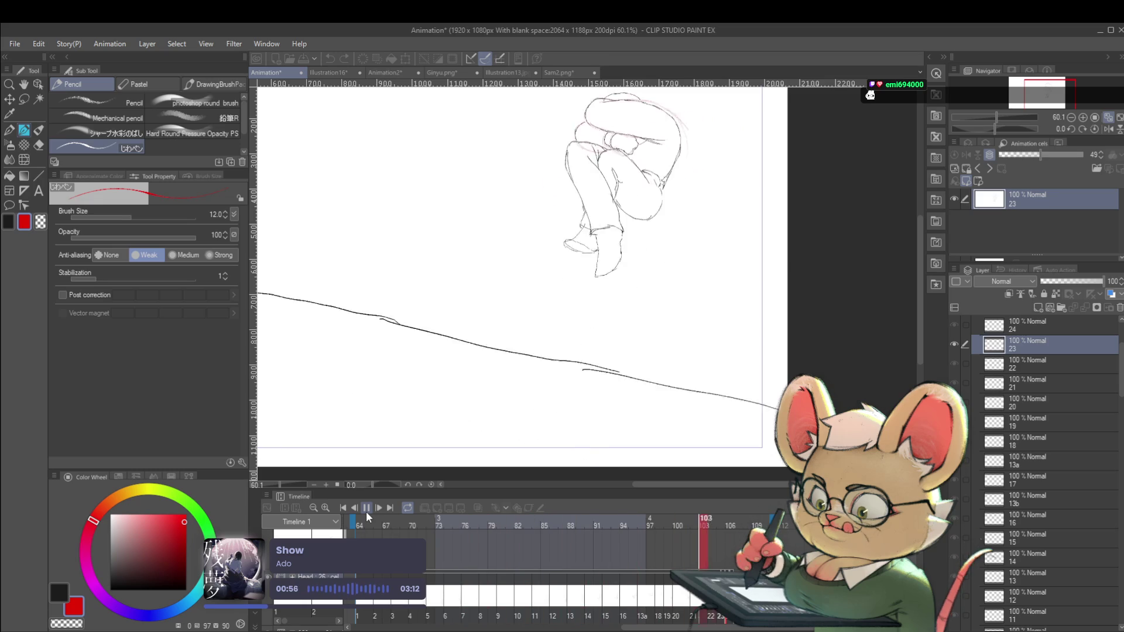
left_click(367, 510)
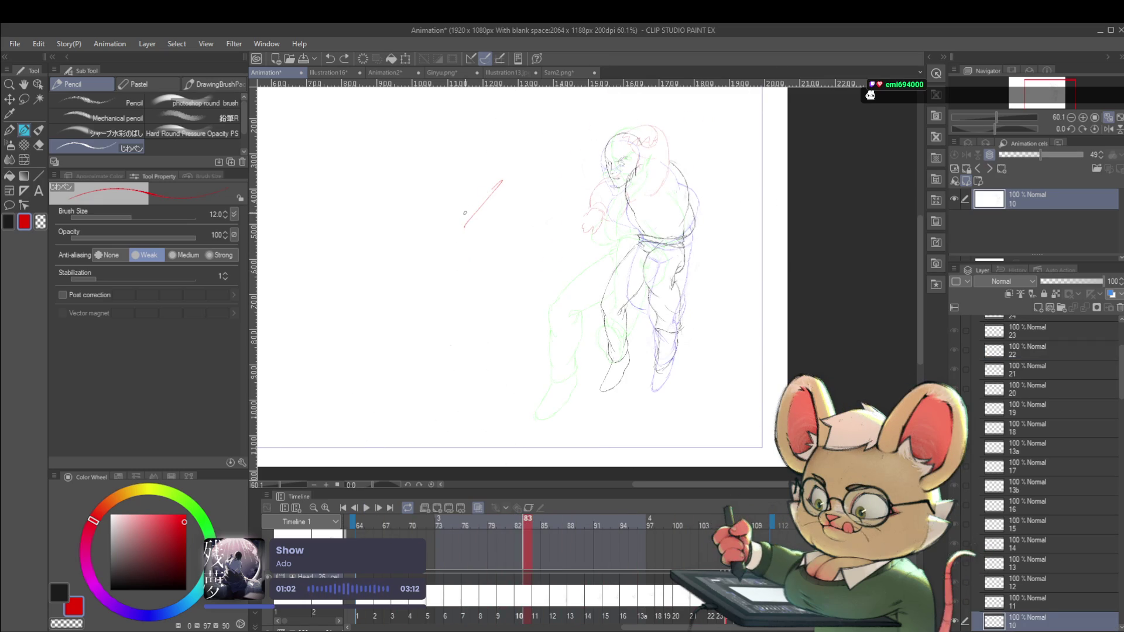
key("ctrl+z")
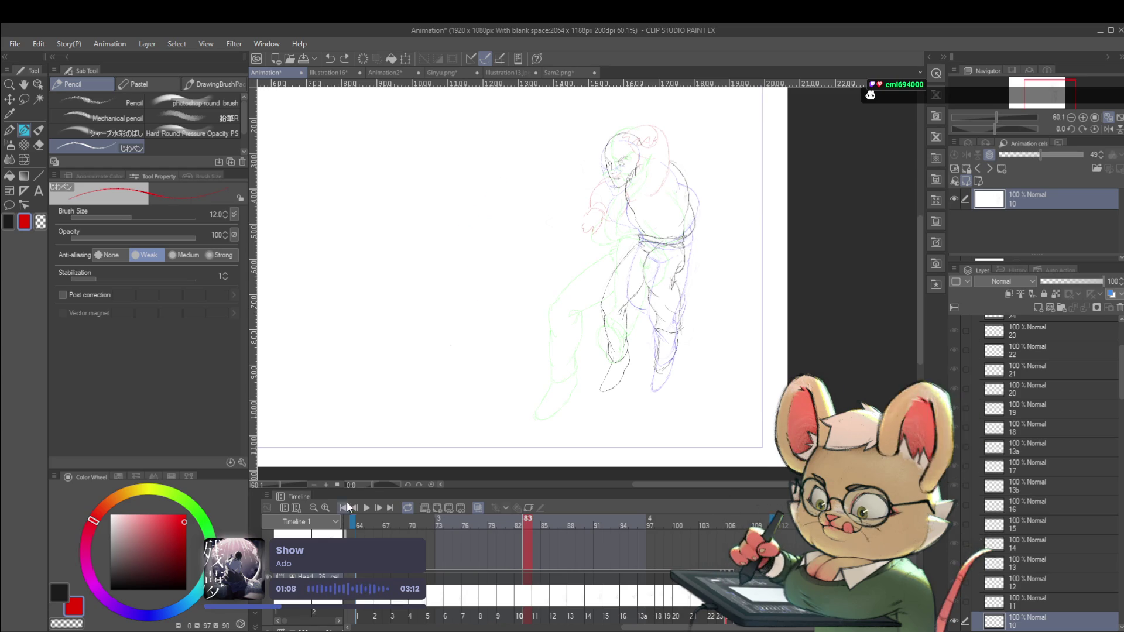
left_click(368, 509)
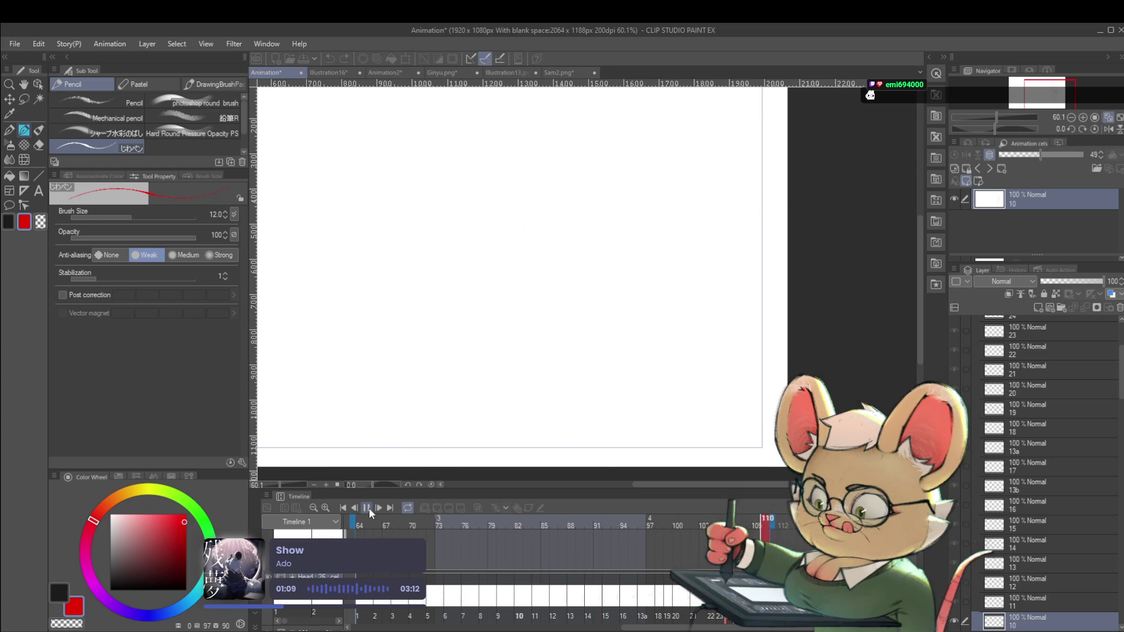
left_click(367, 509)
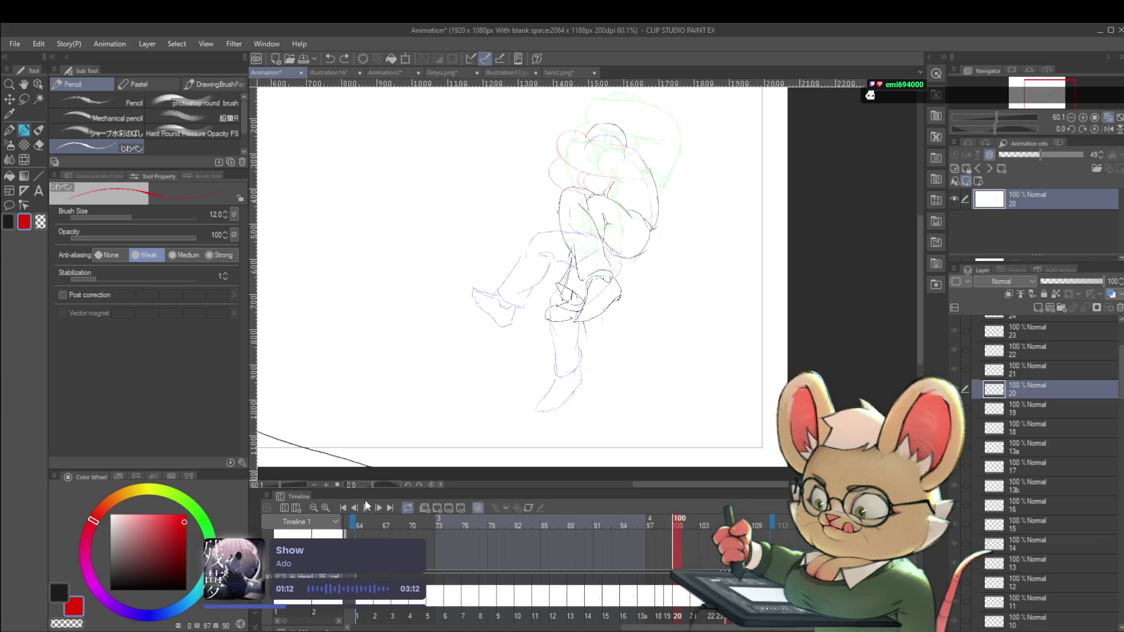
left_click(365, 504)
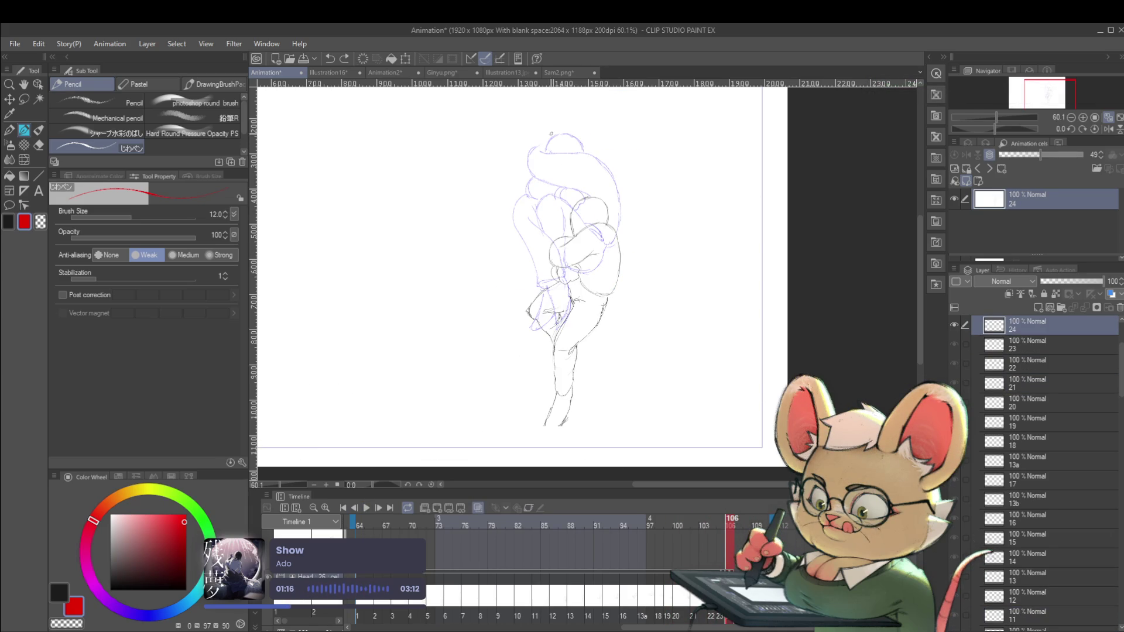
Redraw the red line atop the head and shift cel 24's curled figure about 65 px left.
key("ctrl+z")
left_click_drag(546, 146, 584, 105)
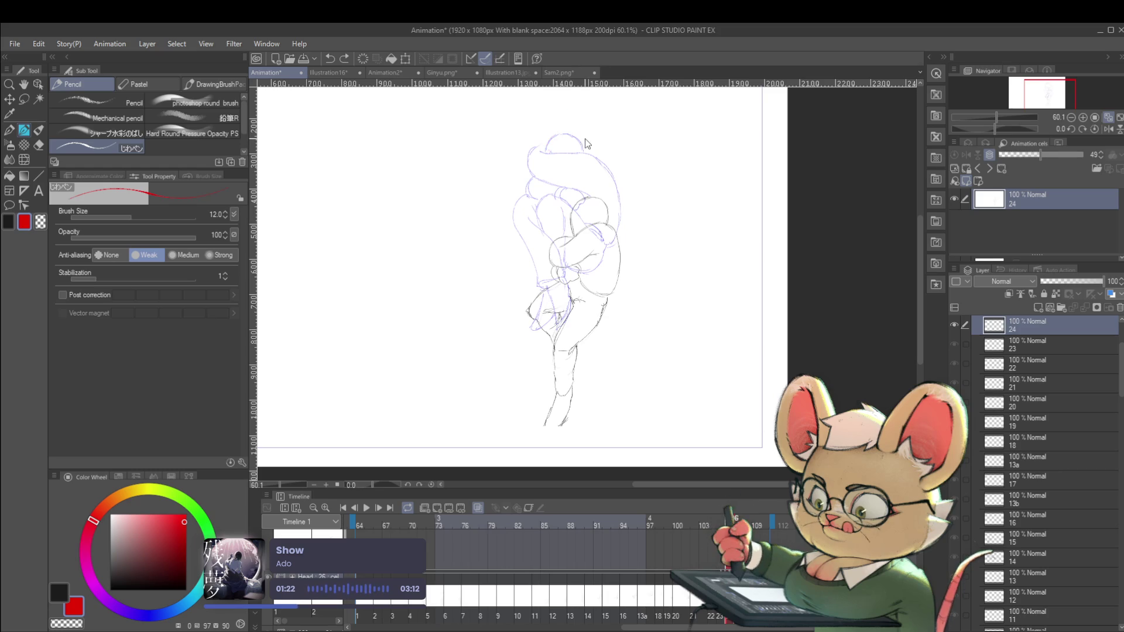
key("ctrl+t")
left_click_drag(607, 256, 564, 255)
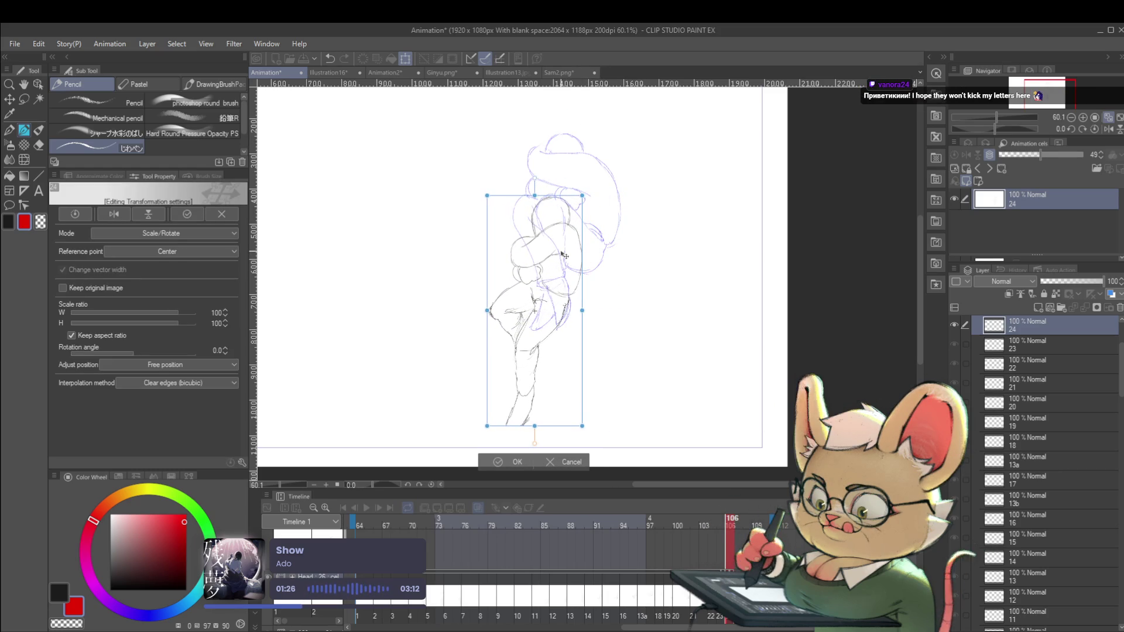
key("Return")
Flip between neighbouring frames back to cel 23 to compare poses, then play the shot from the start.
key("Left")
key("Left")
key("Right")
key("Right")
key("Left")
key("Left")
key("Right")
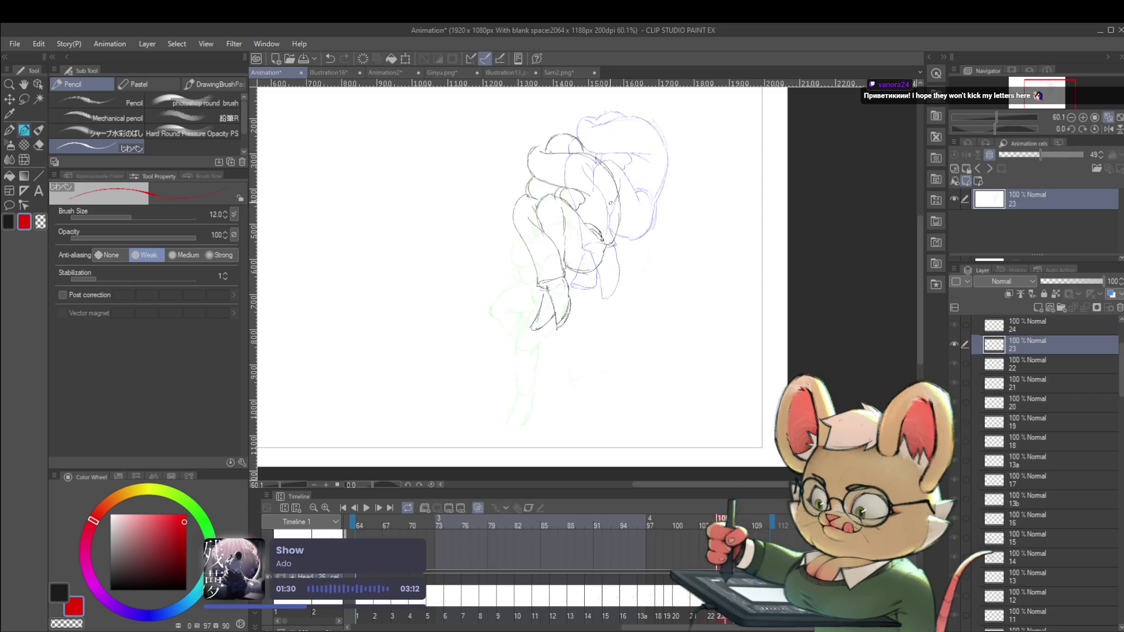
key("Right")
key("Left")
key("Left")
key("Right")
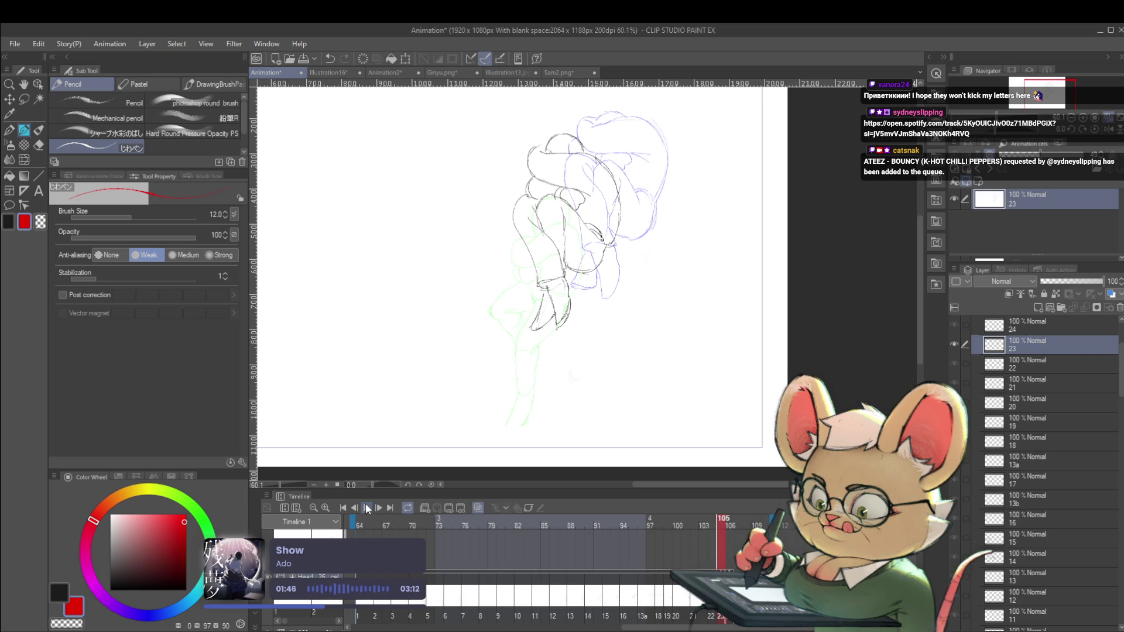
left_click(365, 508)
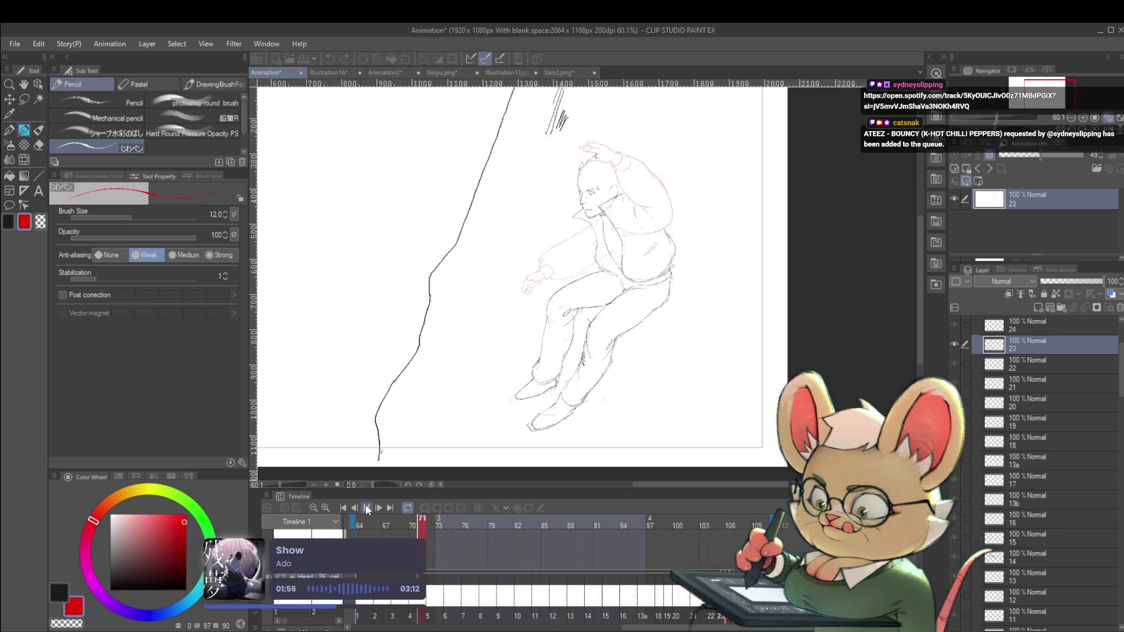
Stop playback at frame 91, replay to frame 95, step back to frame 94, and play through to the end.
left_click(367, 508)
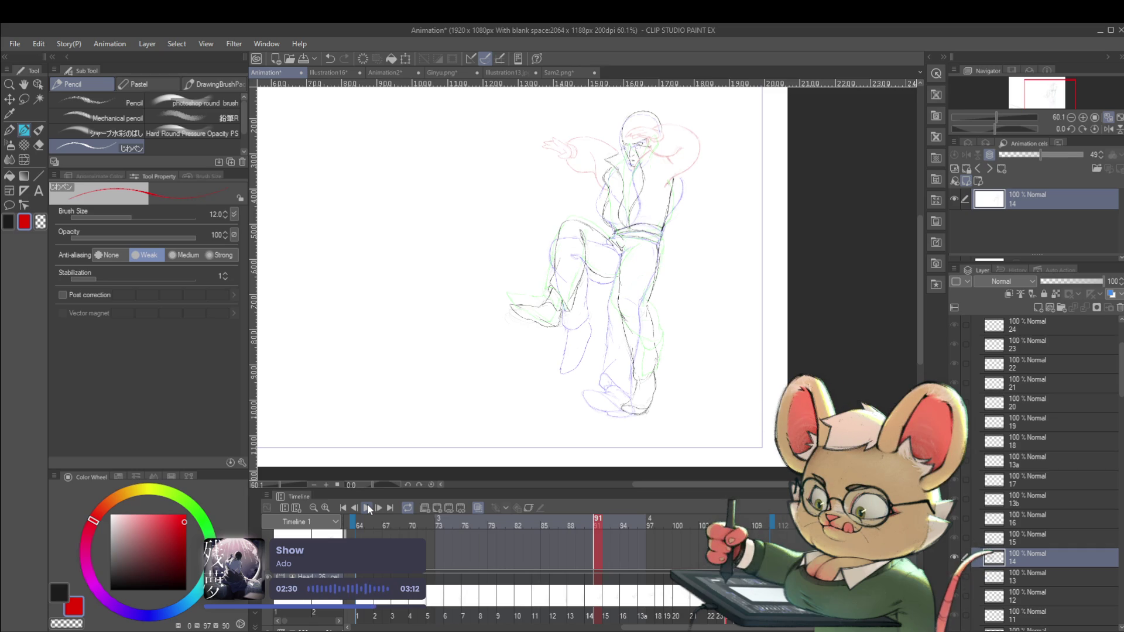
left_click(367, 508)
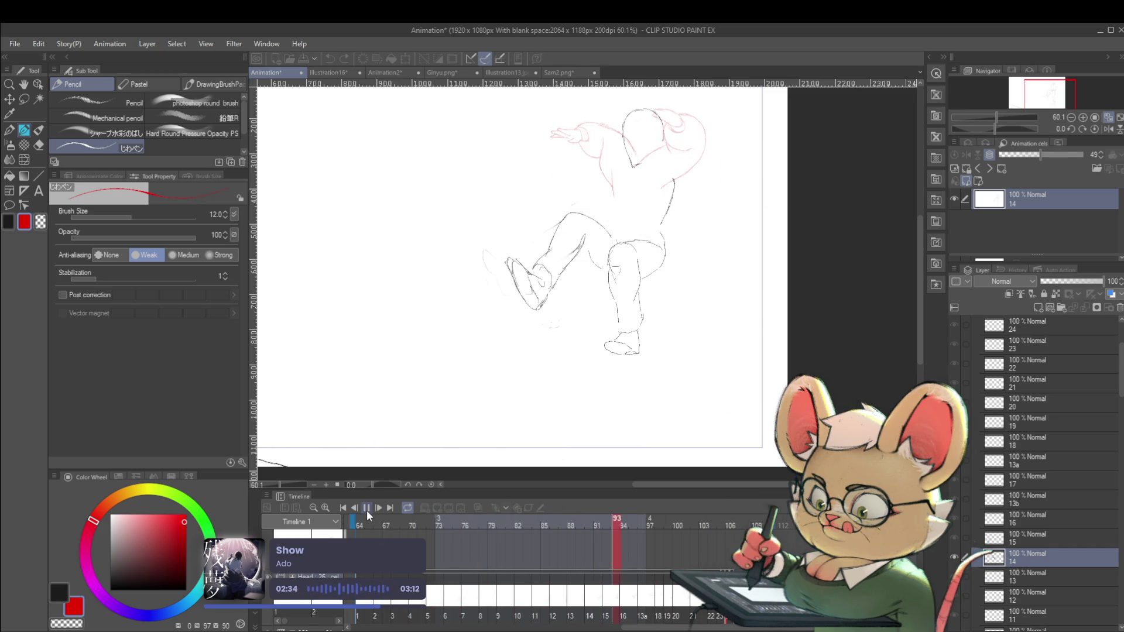
left_click(366, 509)
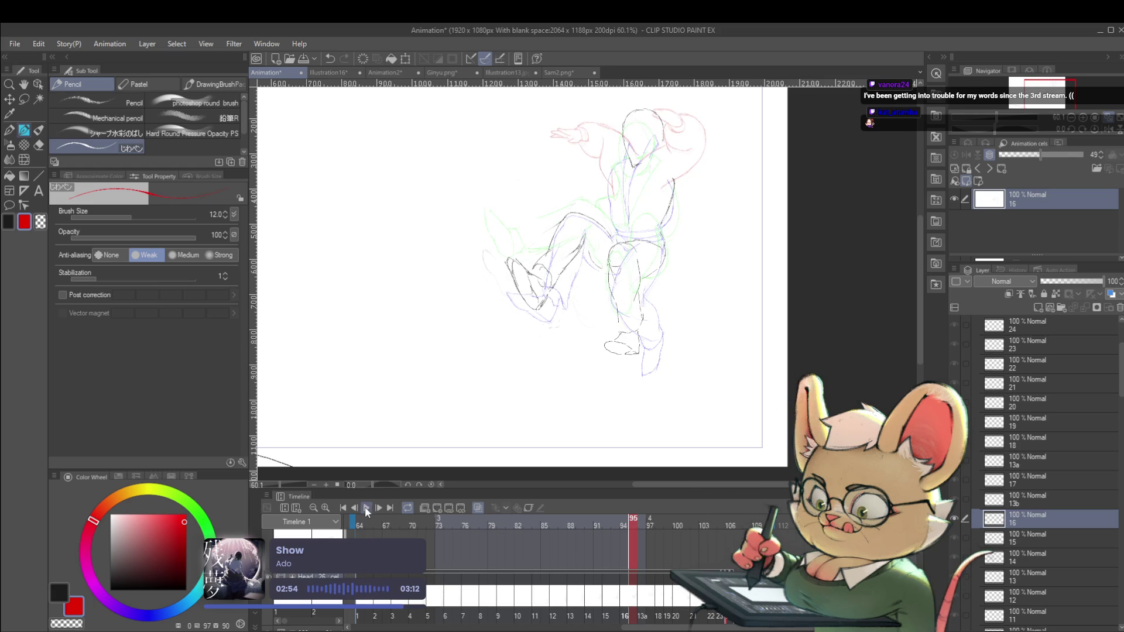
key("Left")
left_click(366, 511)
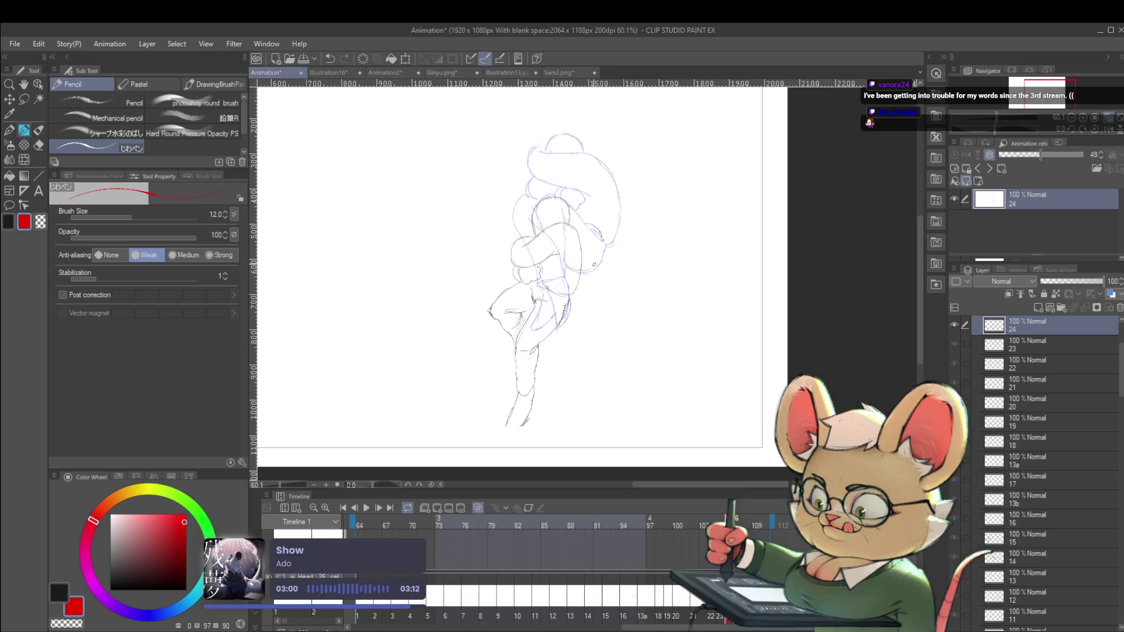
Rotate cel 24's curled-up pose by -7.6° and flip between neighbouring frames to compare.
key("ctrl+t")
left_click_drag(620, 221, 612, 193)
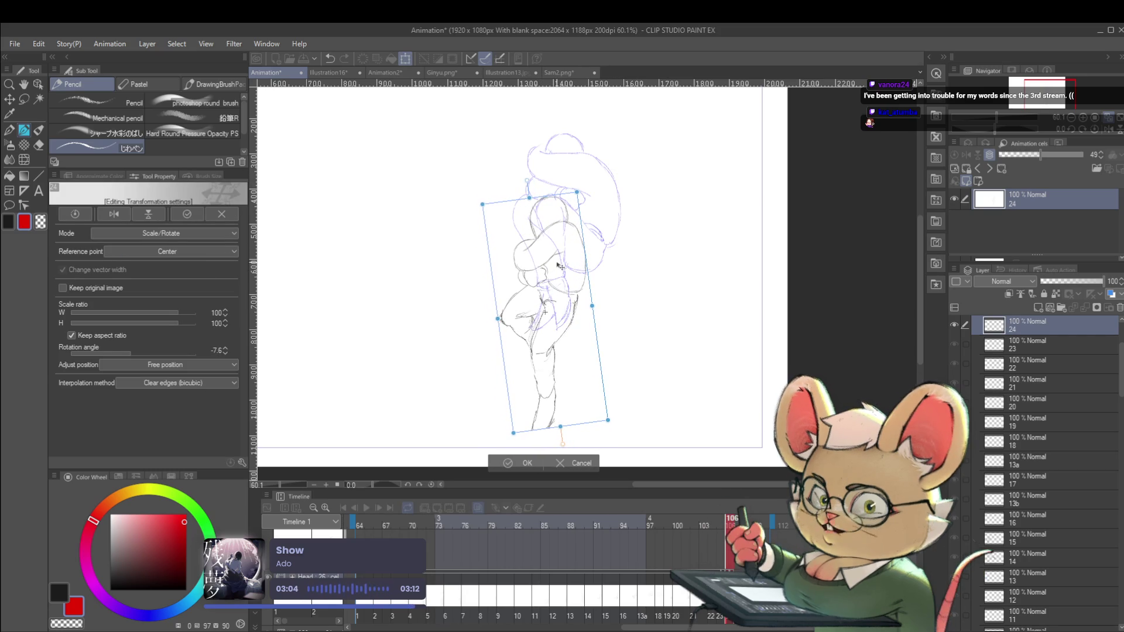
key("Return")
key("ctrl+Left")
key("ctrl+Right")
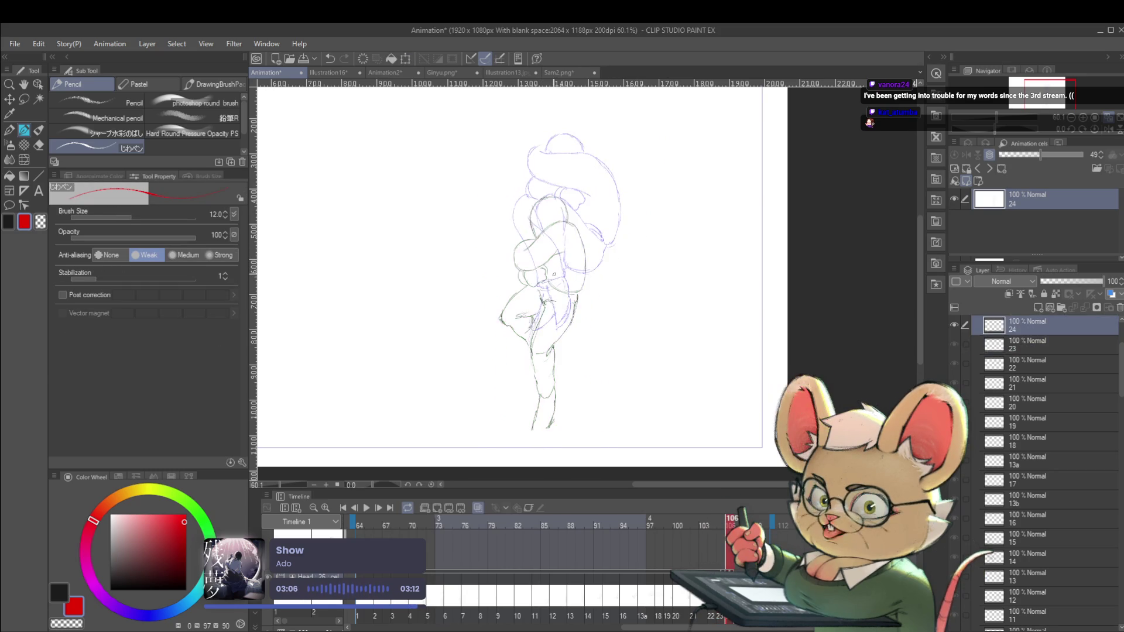
key("ctrl+Left")
key("ctrl+Left")
key("ctrl+Right")
key("ctrl+Right")
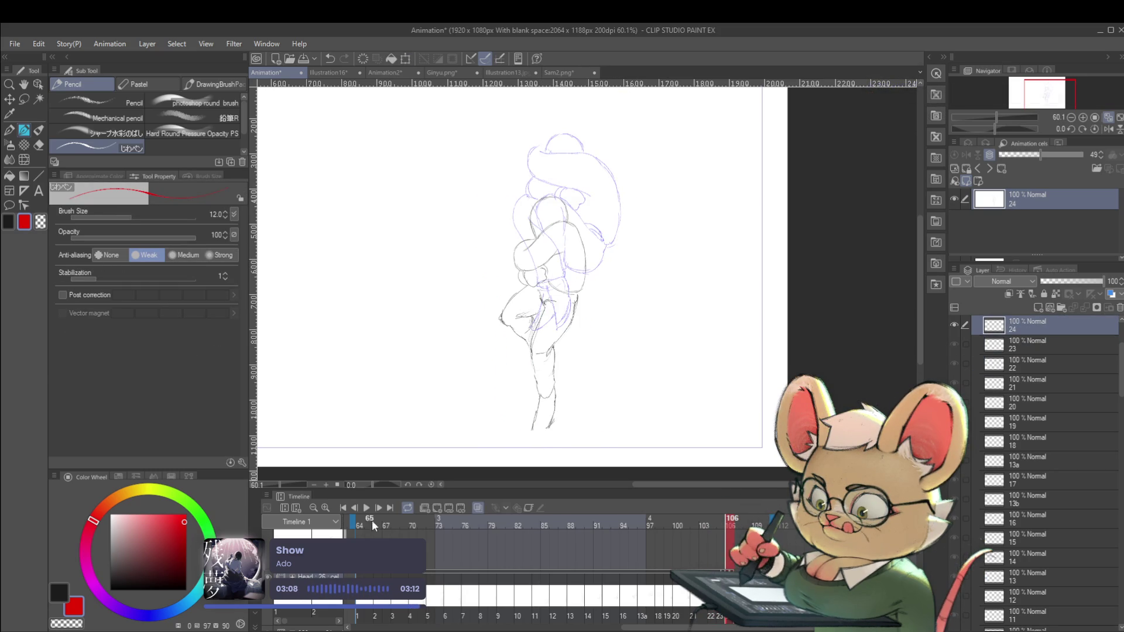
Play to frame 101 and nudge cel 22's drawing slightly up and left.
left_click(365, 508)
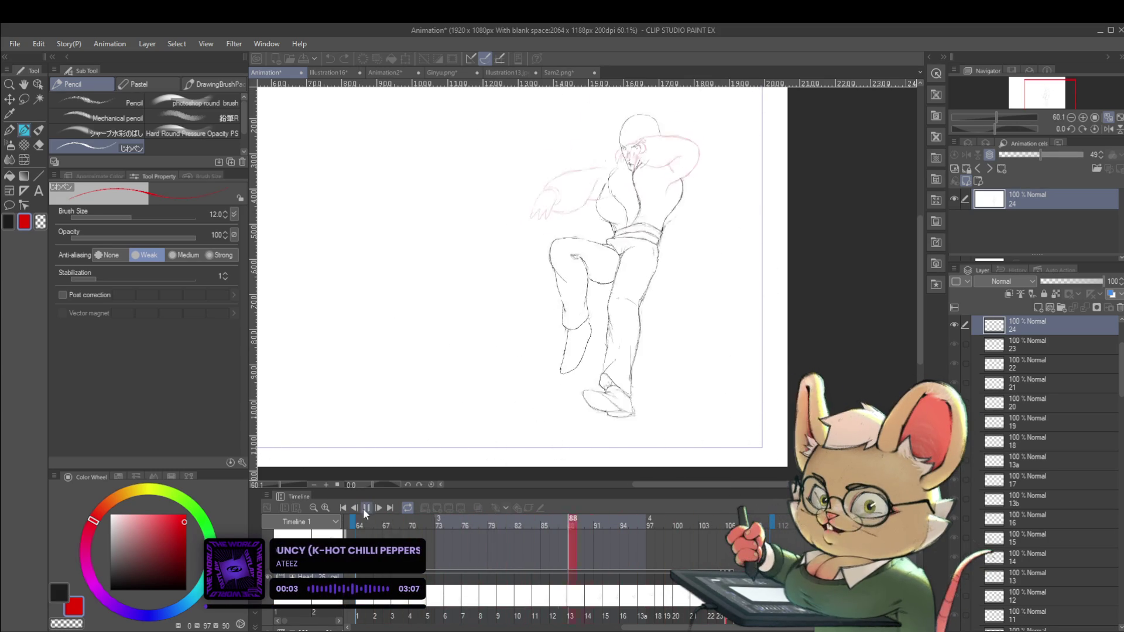
left_click(364, 509)
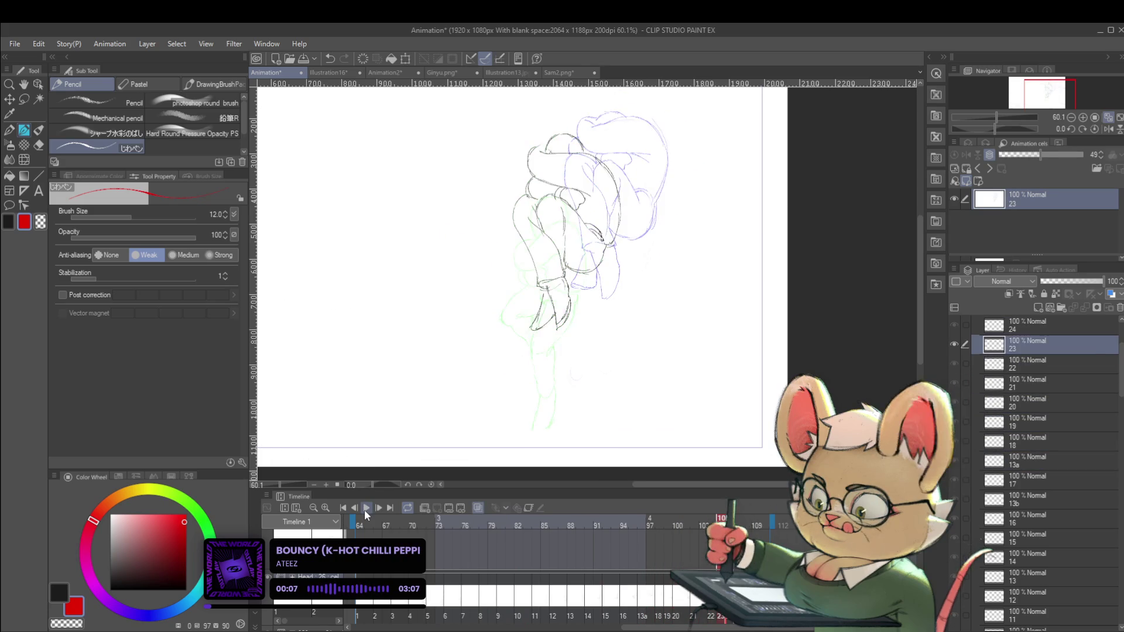
key("ctrl+t")
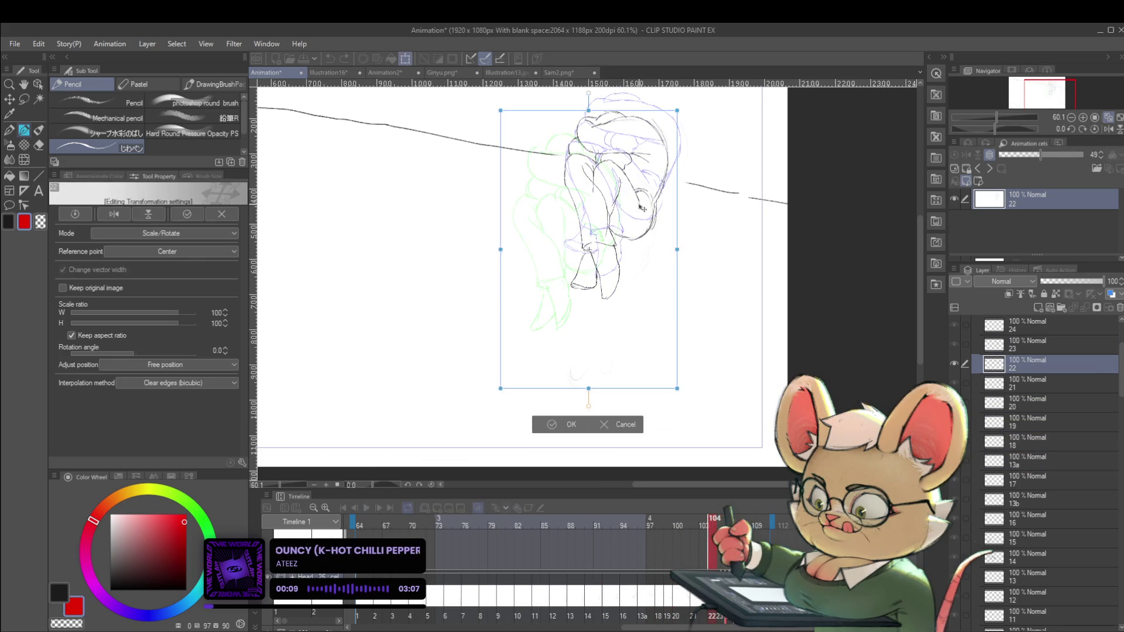
left_click_drag(647, 206, 632, 199)
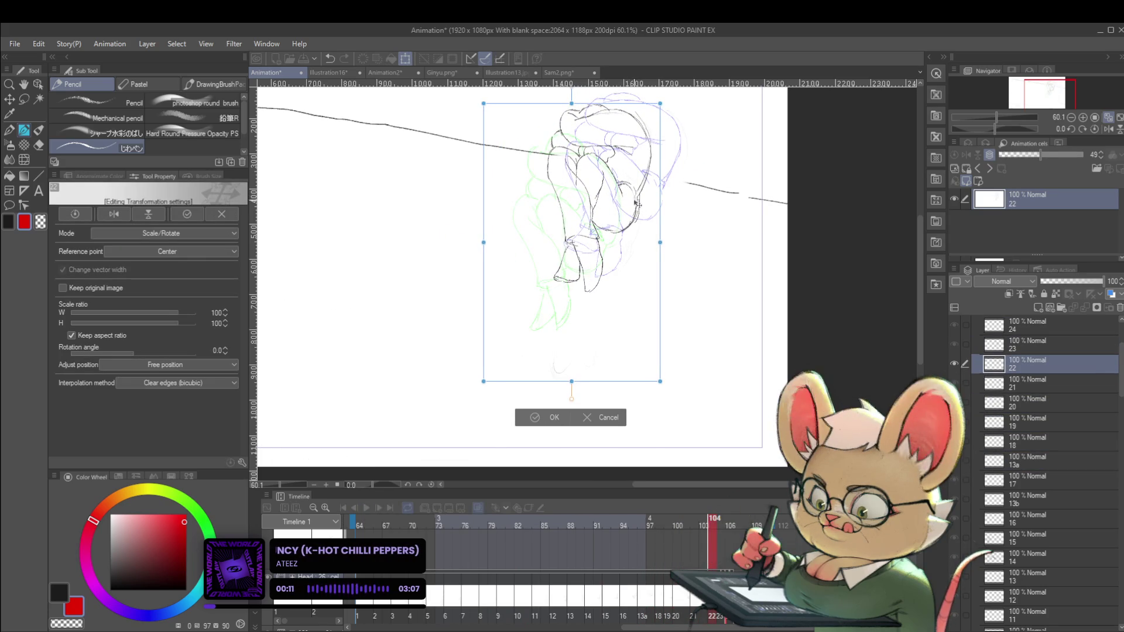
key("Return")
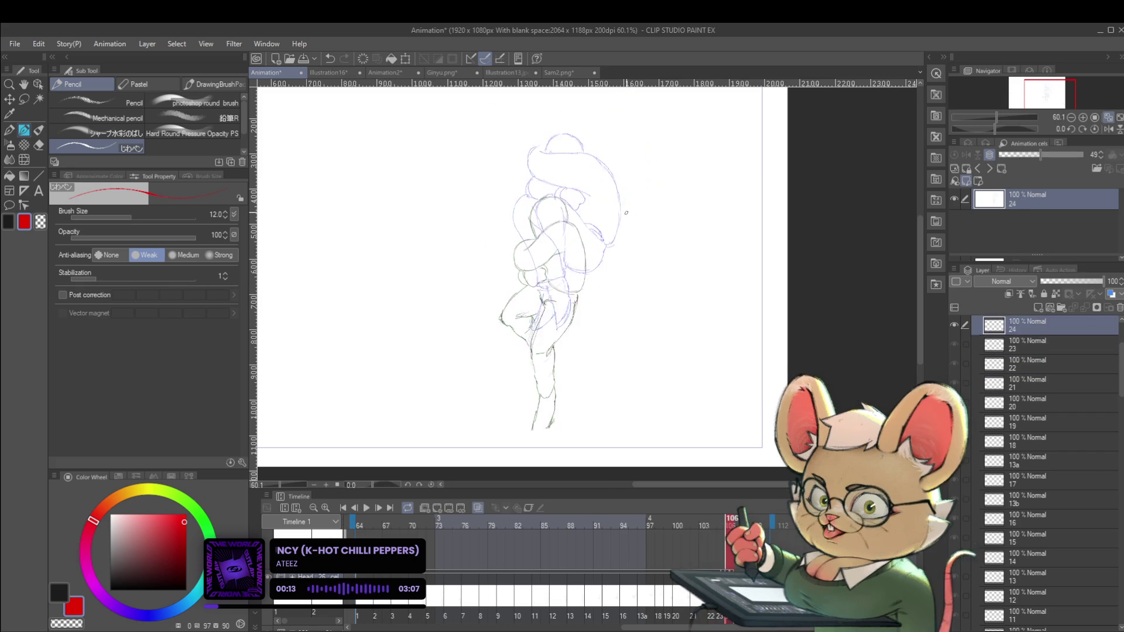
Replay the shot with the canvas view mirrored horizontally.
left_click(368, 508)
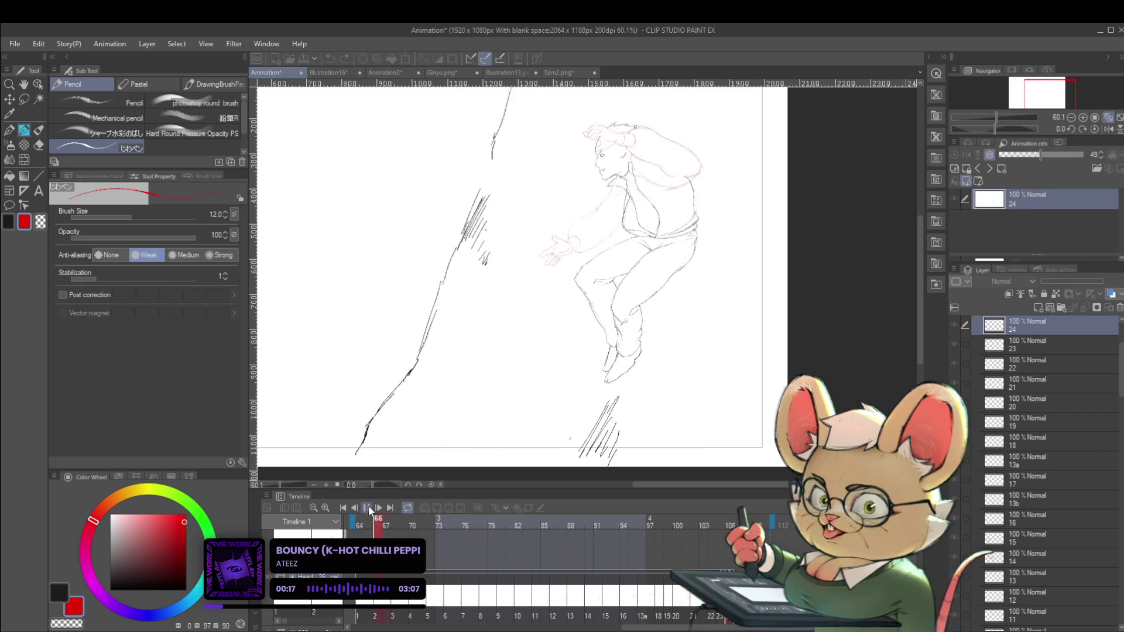
left_click(1108, 129)
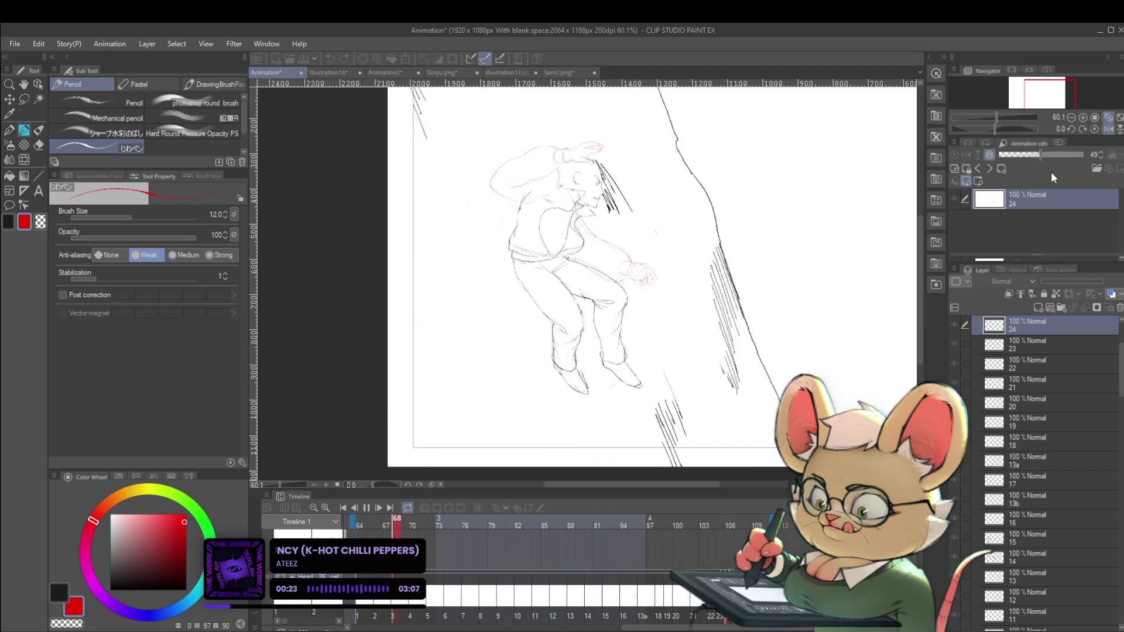
left_click(367, 509)
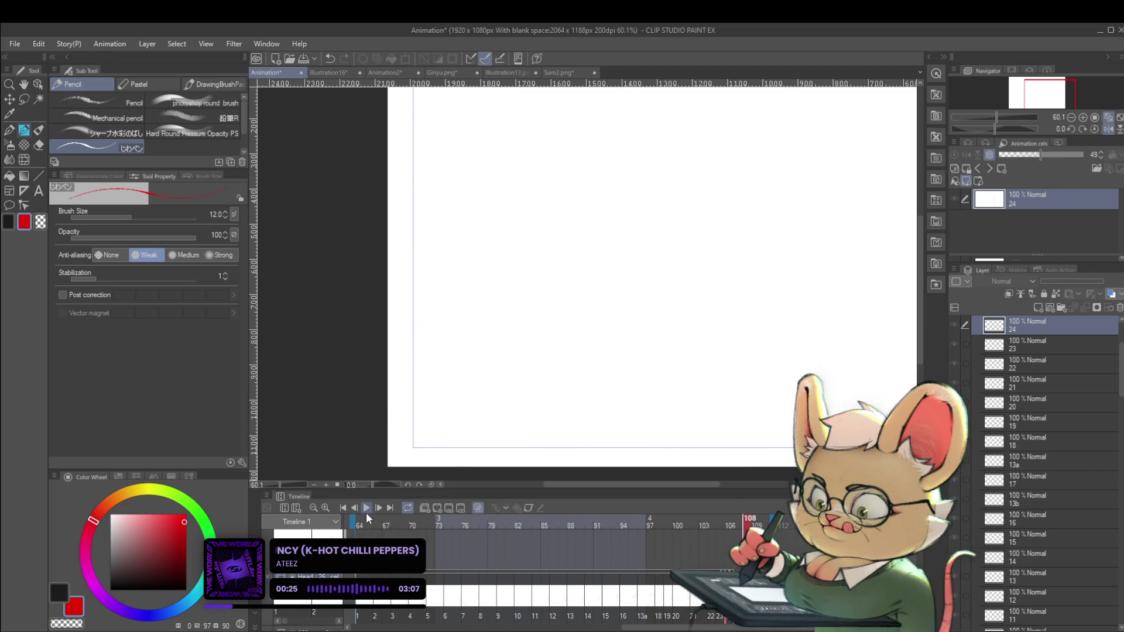
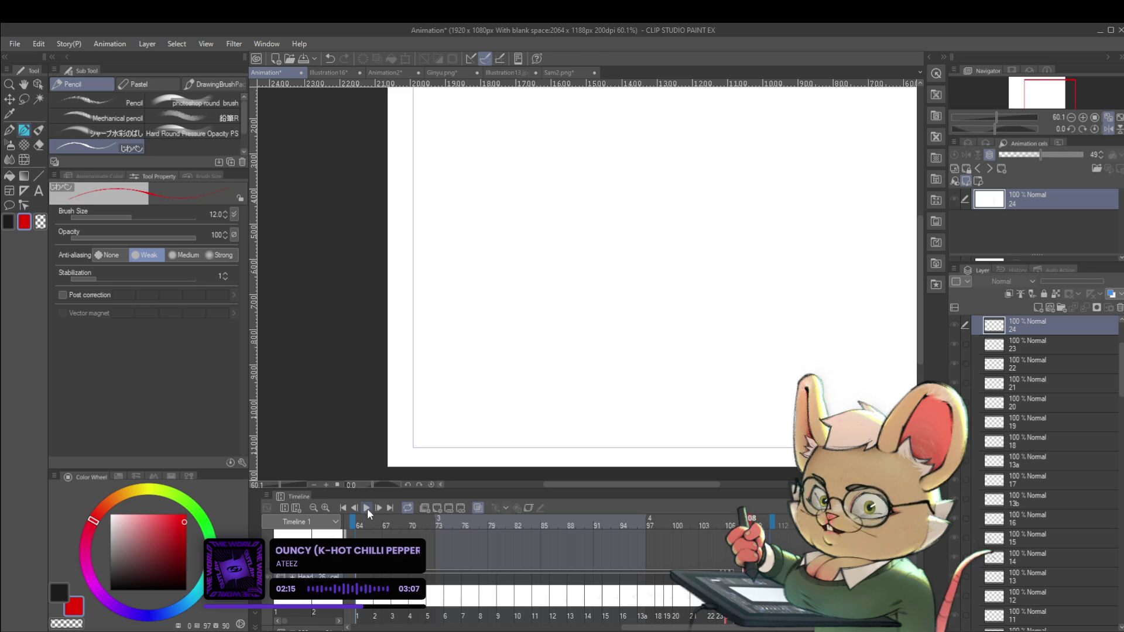
Play the animation, pause it, and turn off the canvas's horizontal flip.
left_click(367, 508)
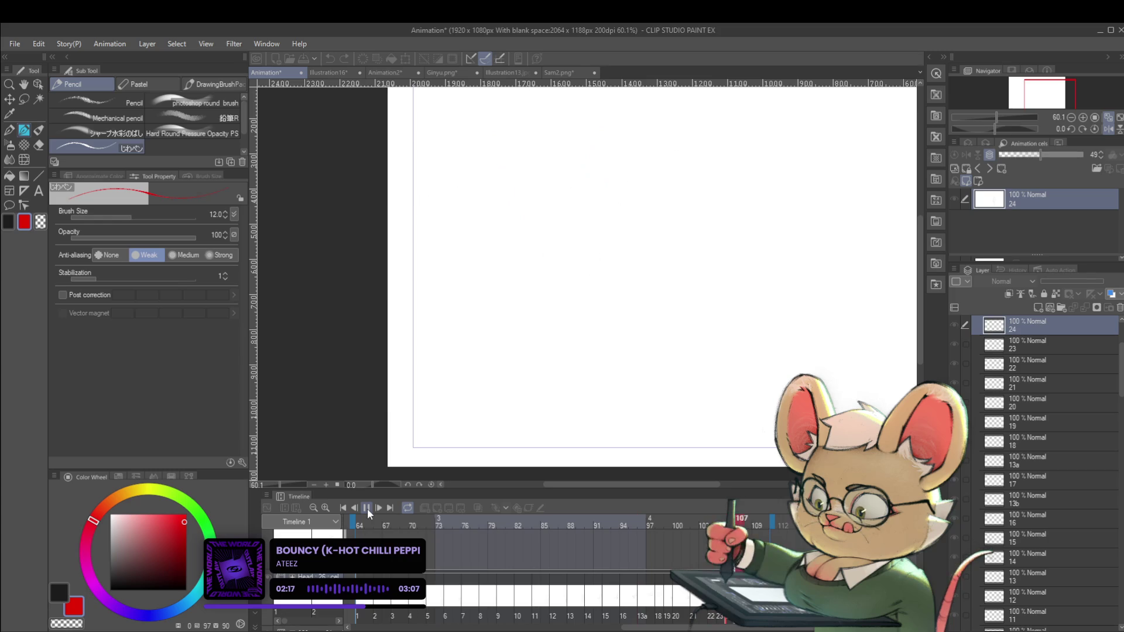
left_click(367, 512)
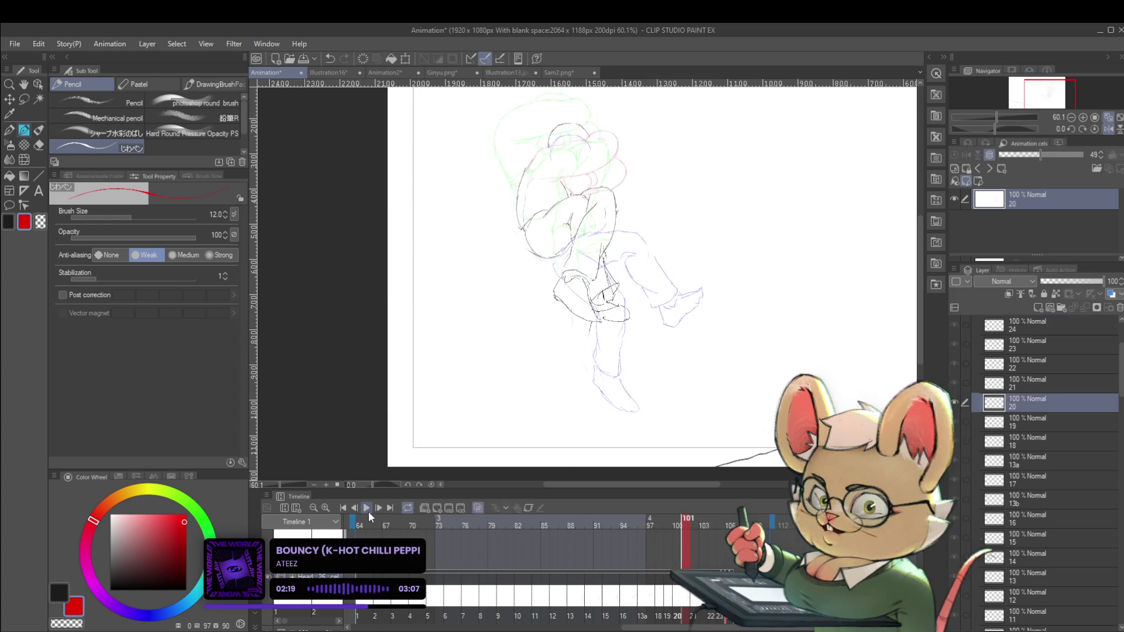
left_click(1108, 128)
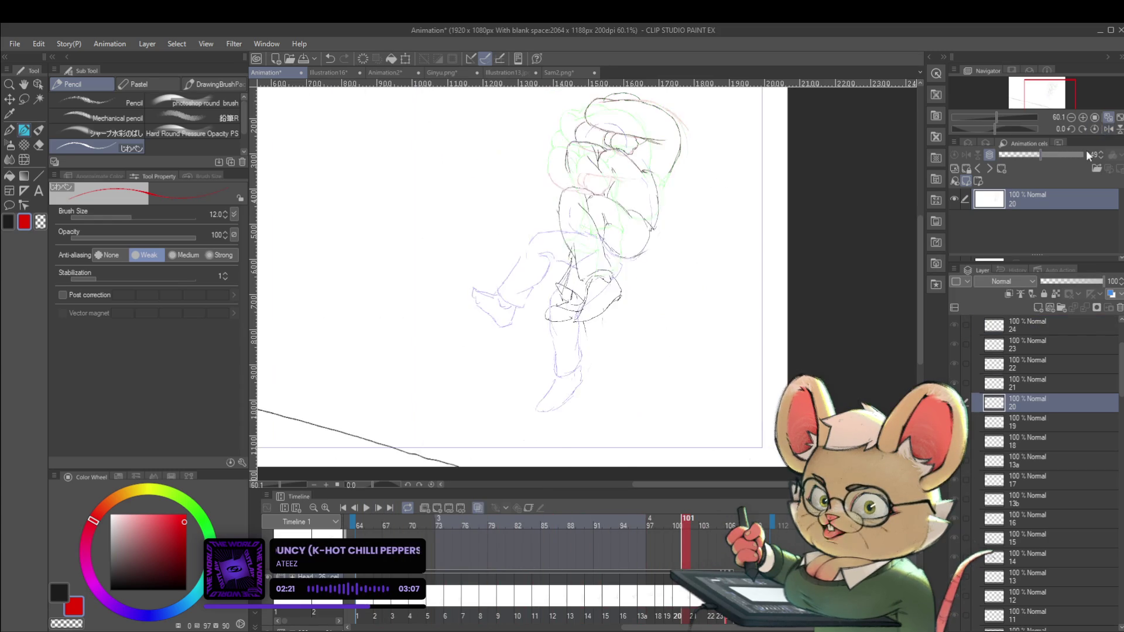
Step forward through the drawings to cel 23 and begin scaling and rotating its sketch.
key("Right")
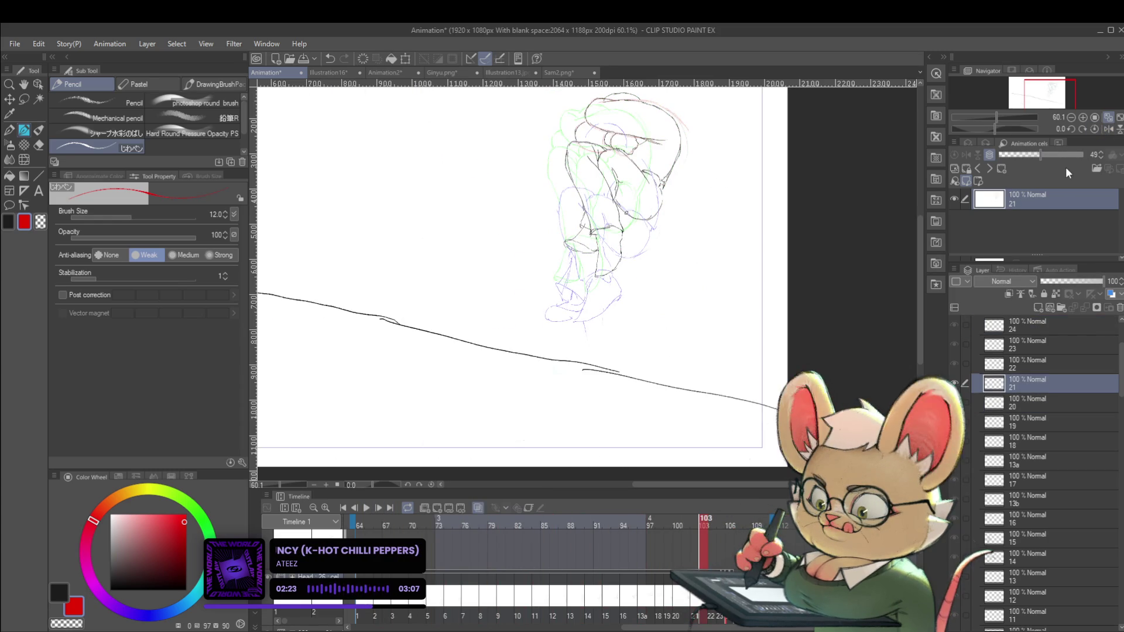
key("Right")
key("Right")
key("Left")
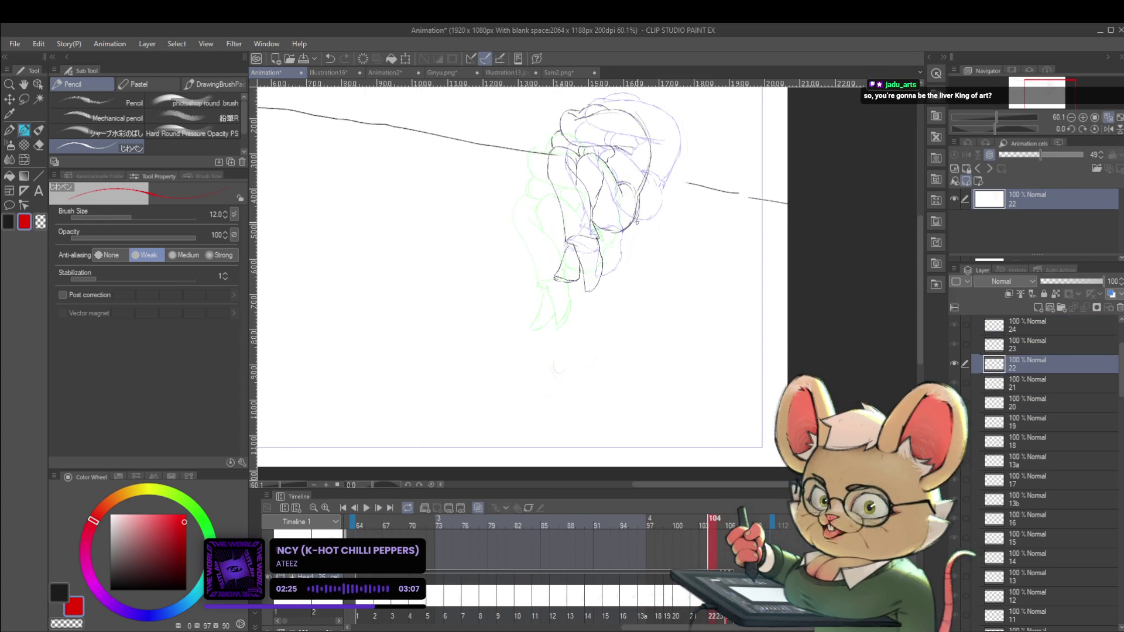
key("Right")
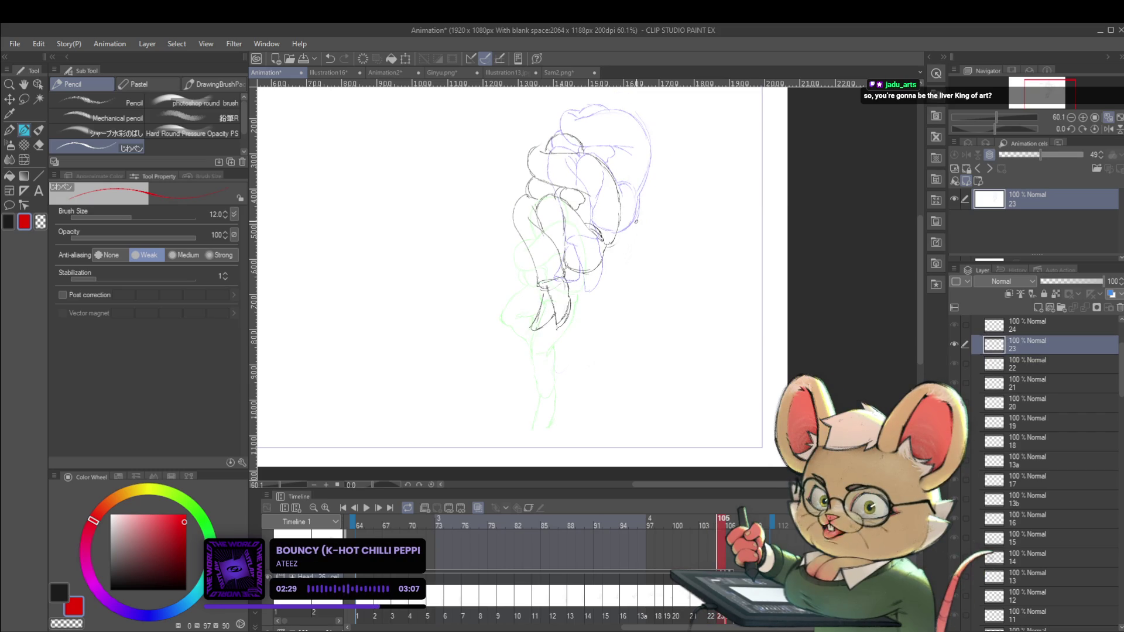
key("ctrl+t")
Scale cel 23's sketch to about 95% width and 103% height and apply it.
left_click_drag(622, 233, 619, 229)
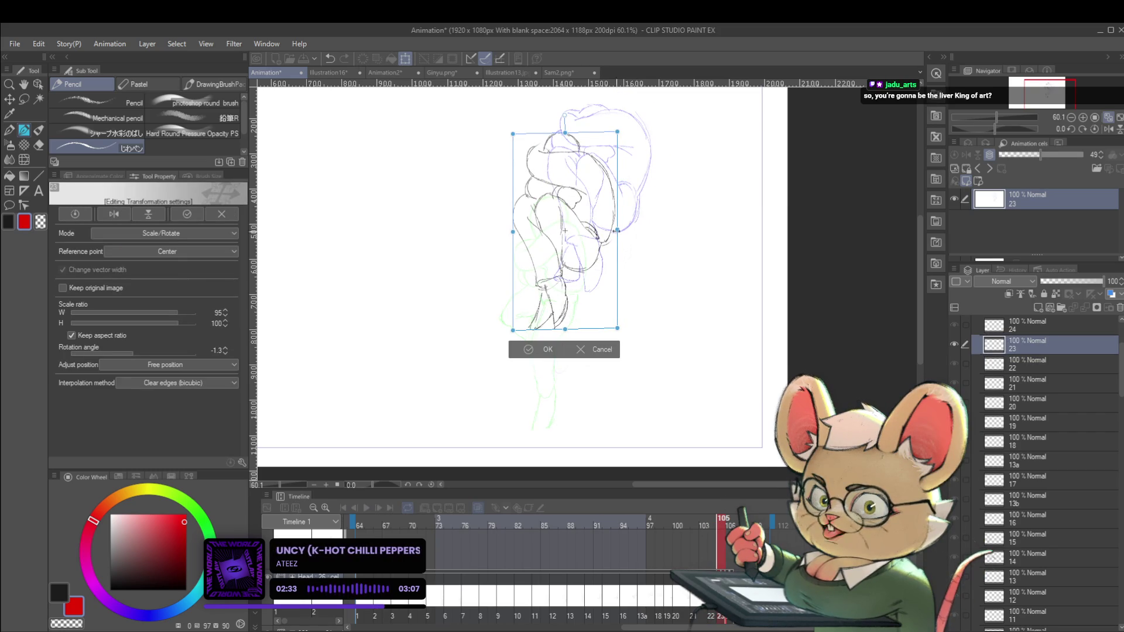
left_click_drag(565, 329, 563, 336)
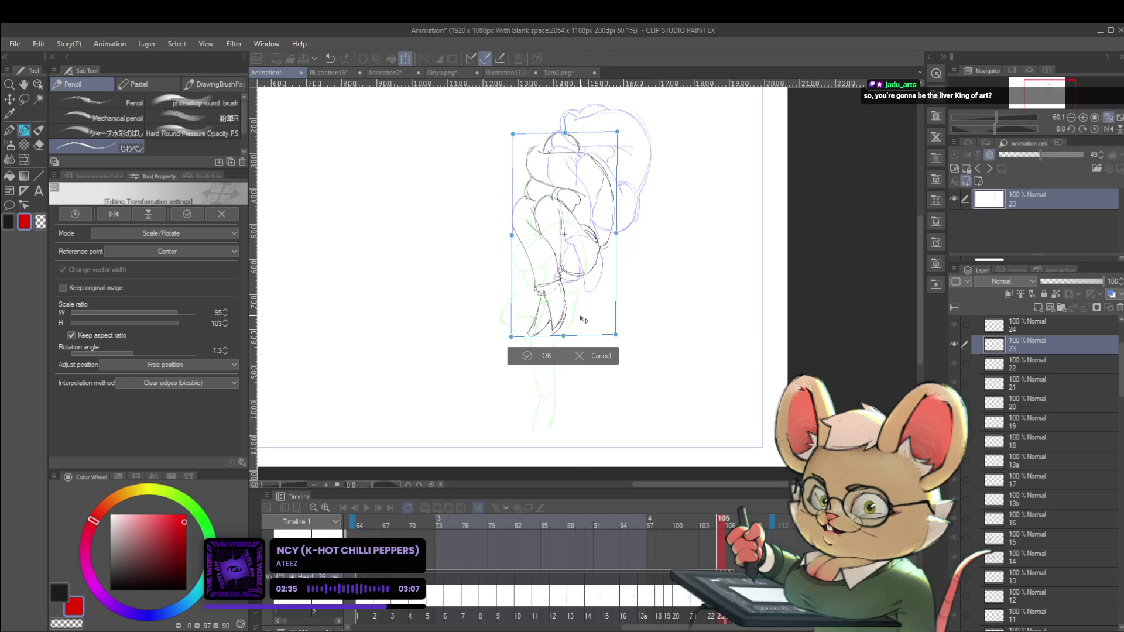
key("Return")
Flick between neighbouring cels, settle on cel 24, and erase its dark arm strokes.
key("Left")
key("Right")
key("Right")
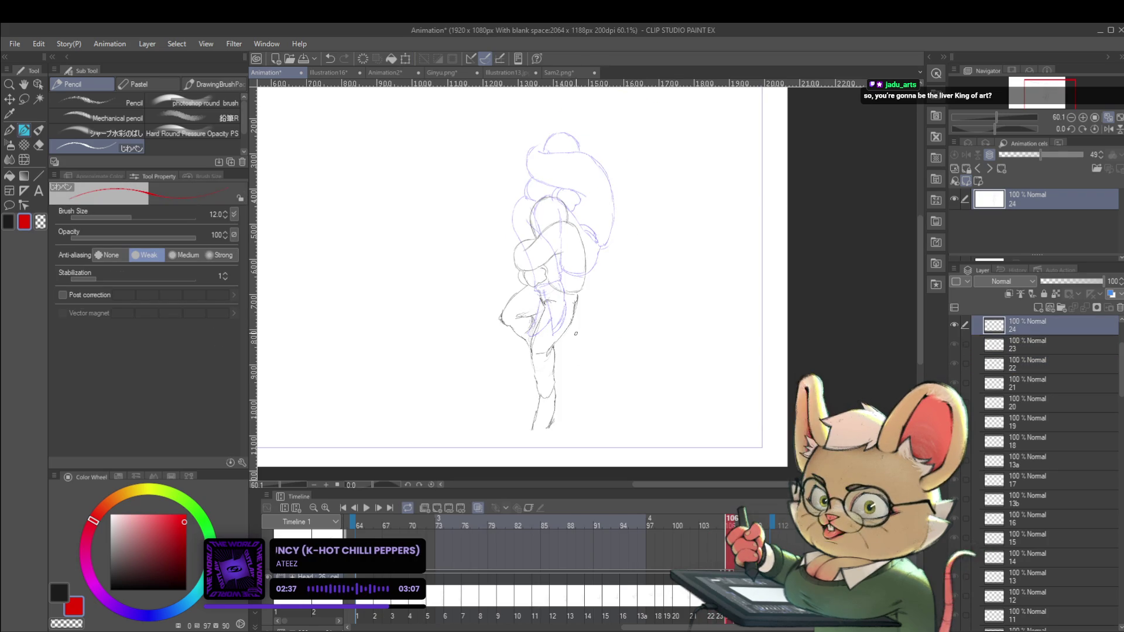
key("Left")
key("Right")
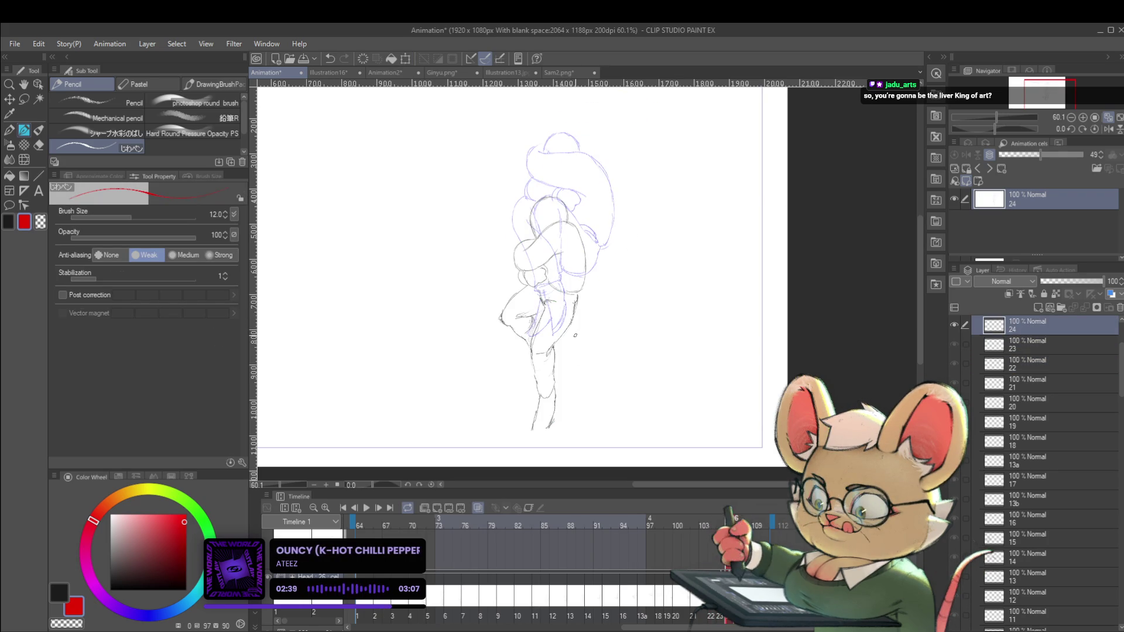
left_click_drag(519, 296, 507, 327)
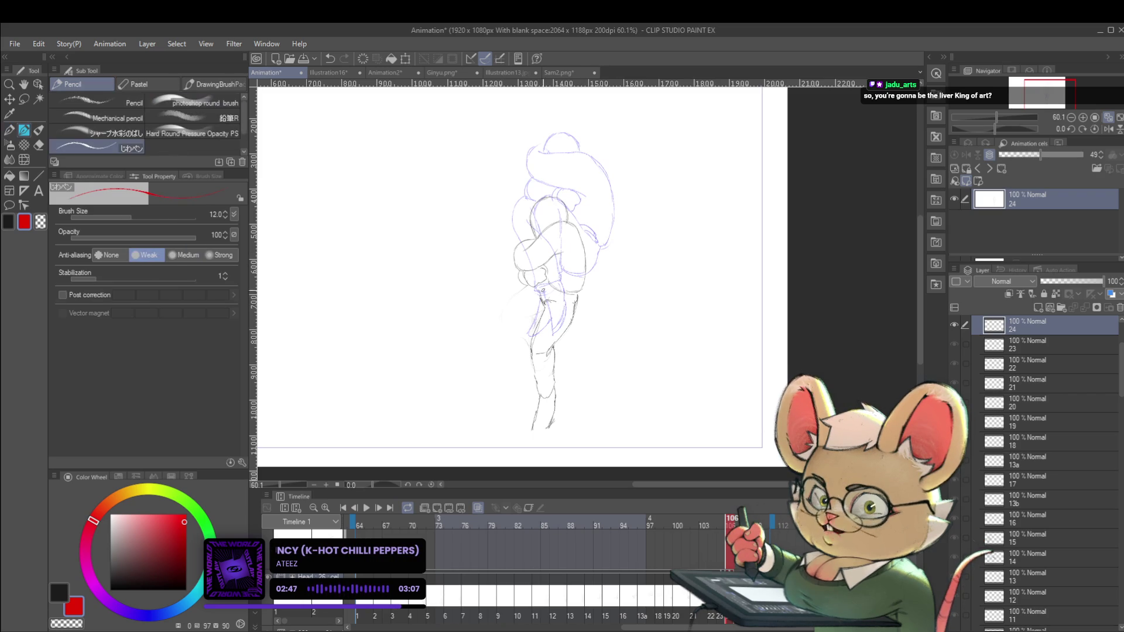
Undo the erase, draw a new leg line down-left from the hip, and mirror the view.
key("ctrl+z")
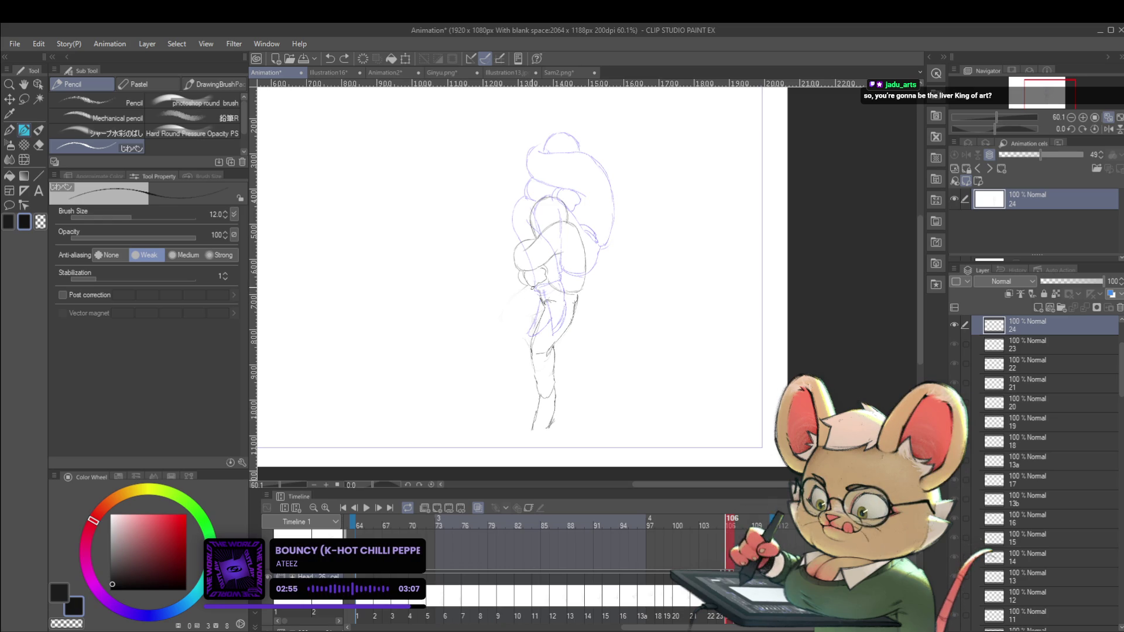
mouse_move(531, 287)
left_mouse_down()
mouse_move(499, 346)
mouse_move(522, 389)
left_mouse_up()
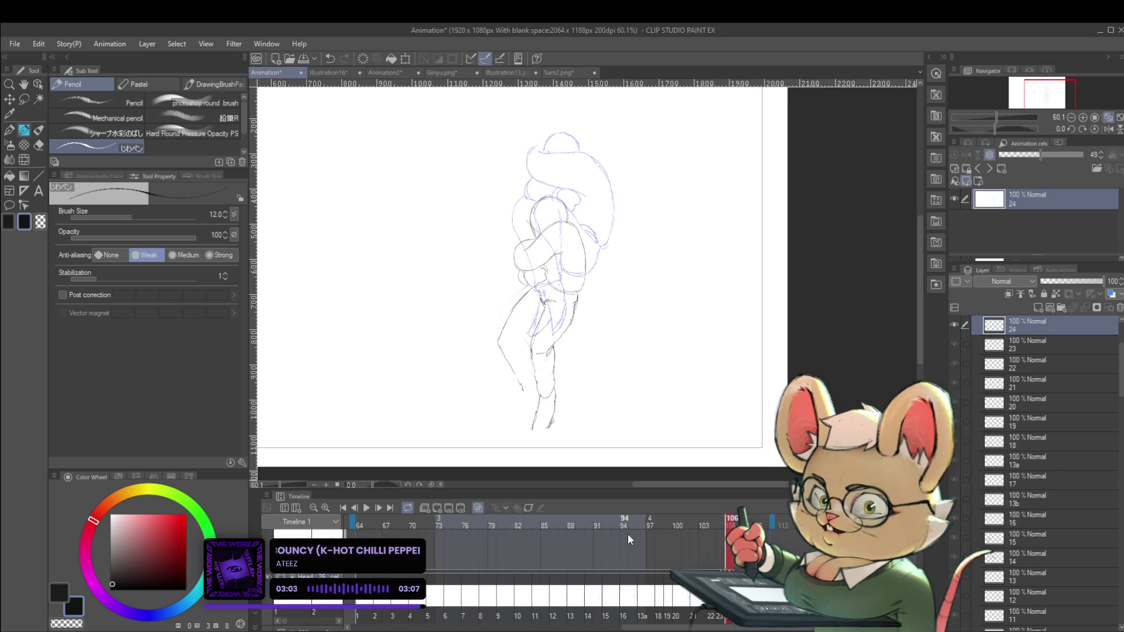
left_click(1109, 130)
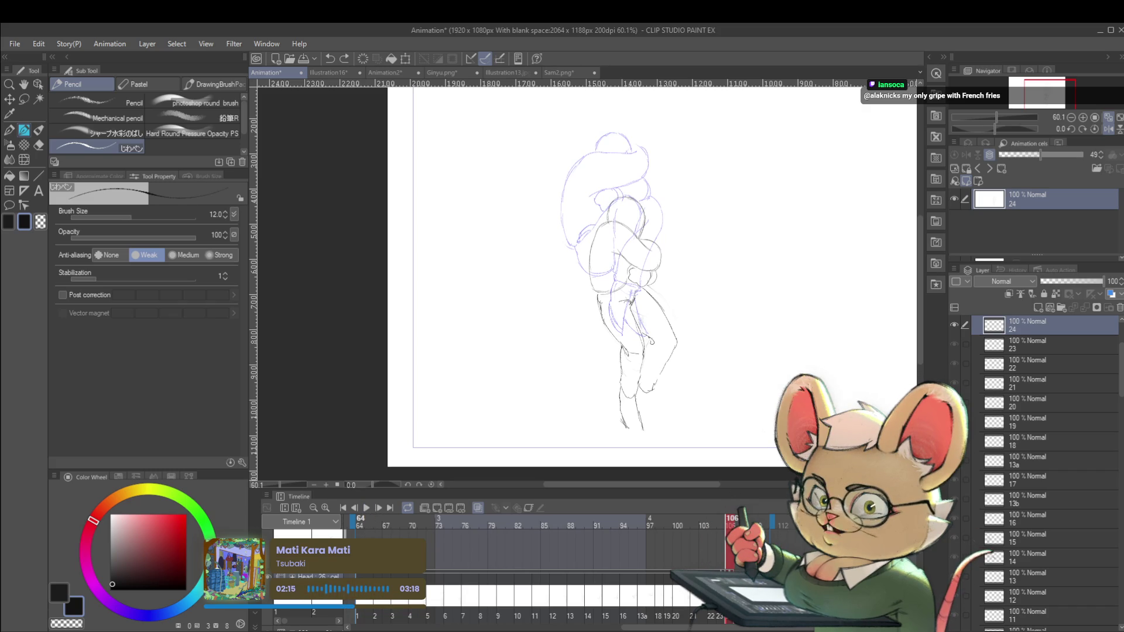
Play the animation to review the refined legs and torso on cel 24.
left_click(367, 508)
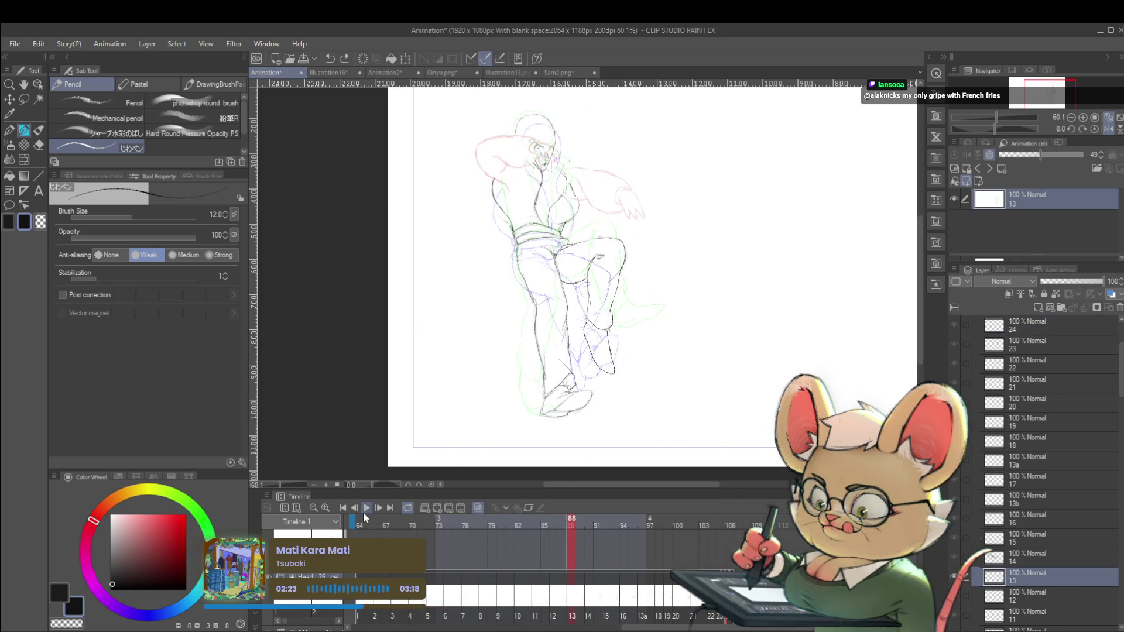
Raise the SC3 : 34 folder from 7% to 52% opacity, then replay the animation to review it.
left_click(363, 512)
key("Left")
key("Left")
key("Left")
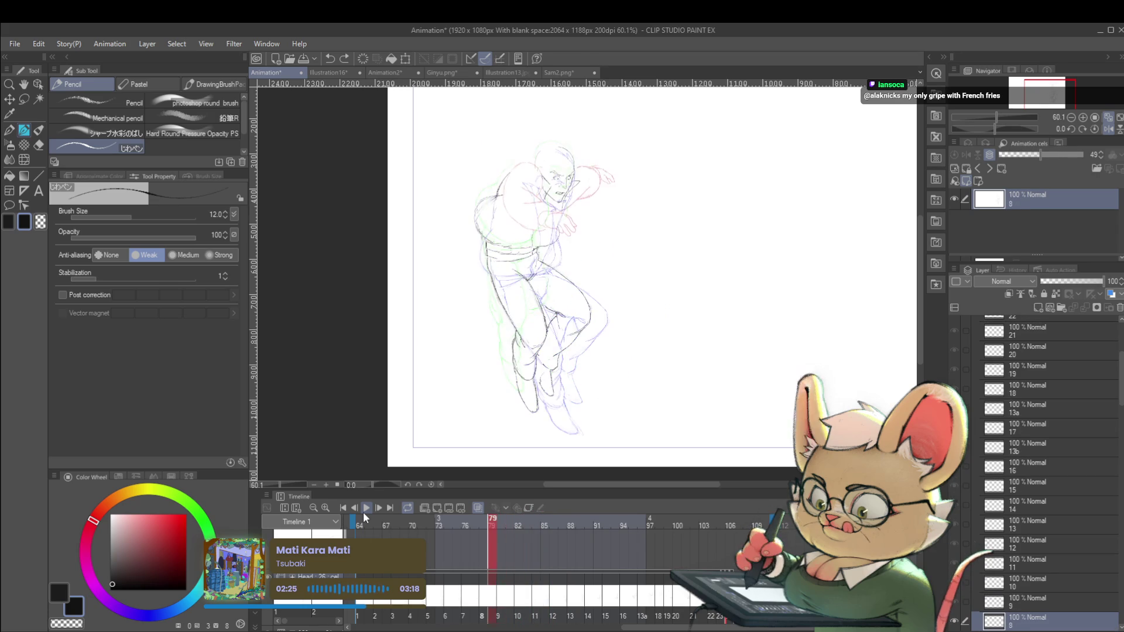
mouse_move(1118, 388)
left_mouse_down()
mouse_move(1120, 370)
mouse_move(1120, 424)
left_mouse_up()
scroll(1107, 471, "down", 5)
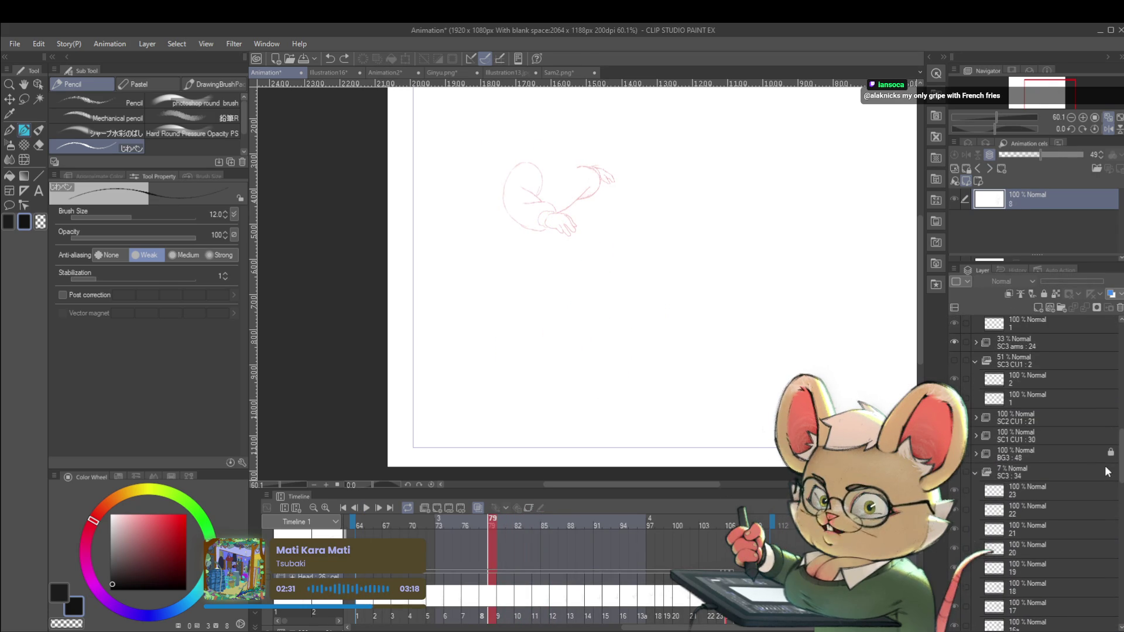
left_click(1009, 475)
left_click_drag(1045, 283, 1072, 280)
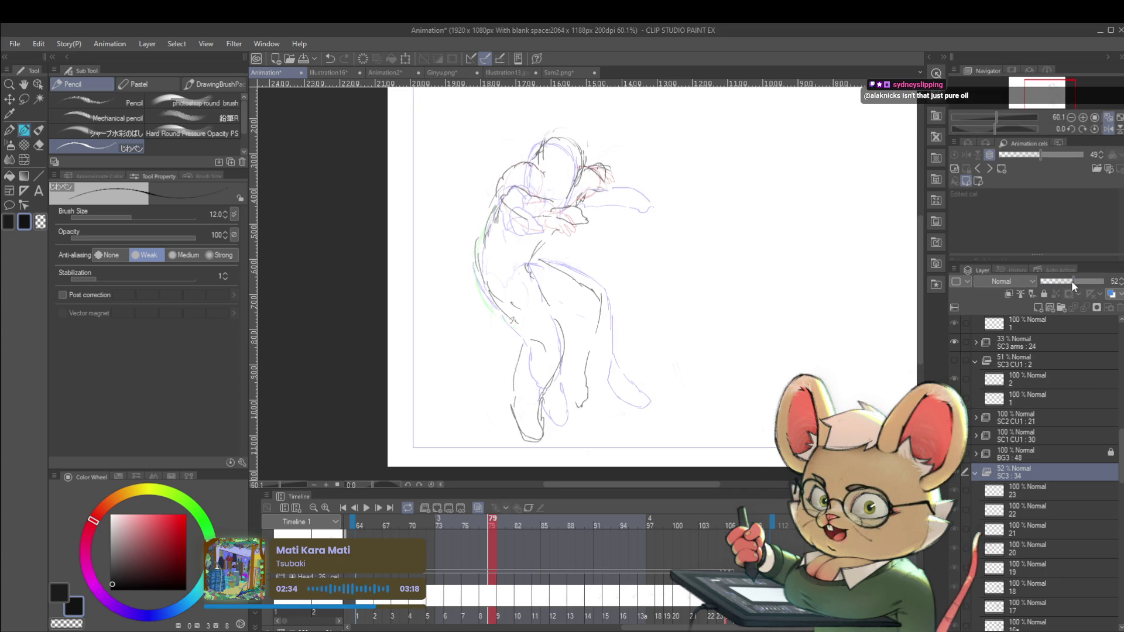
left_click(364, 510)
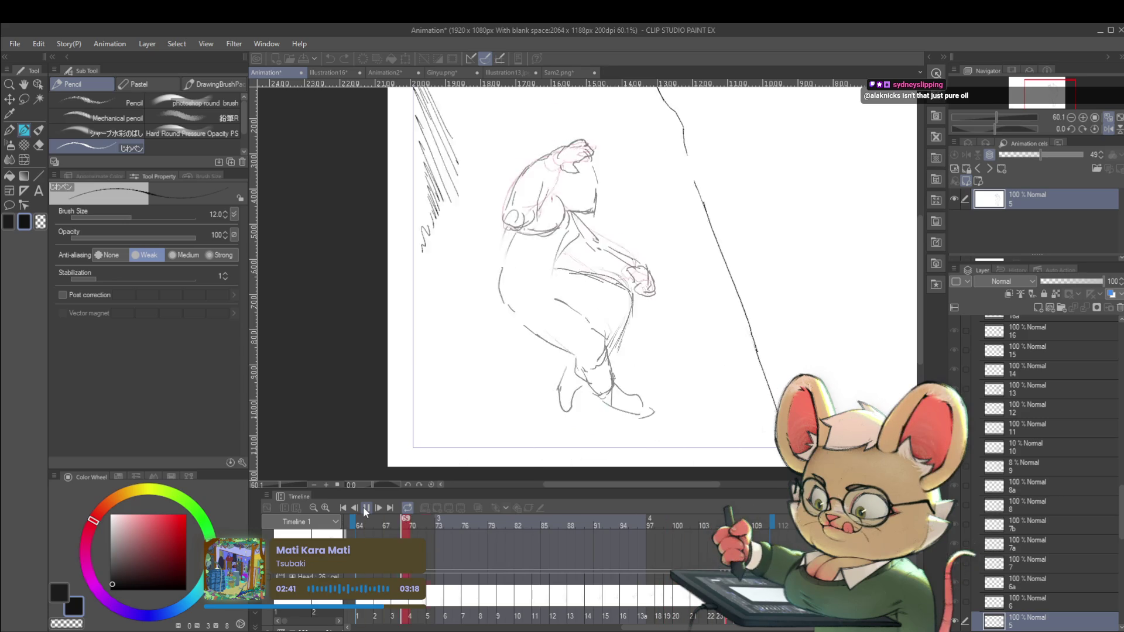
left_click(366, 509)
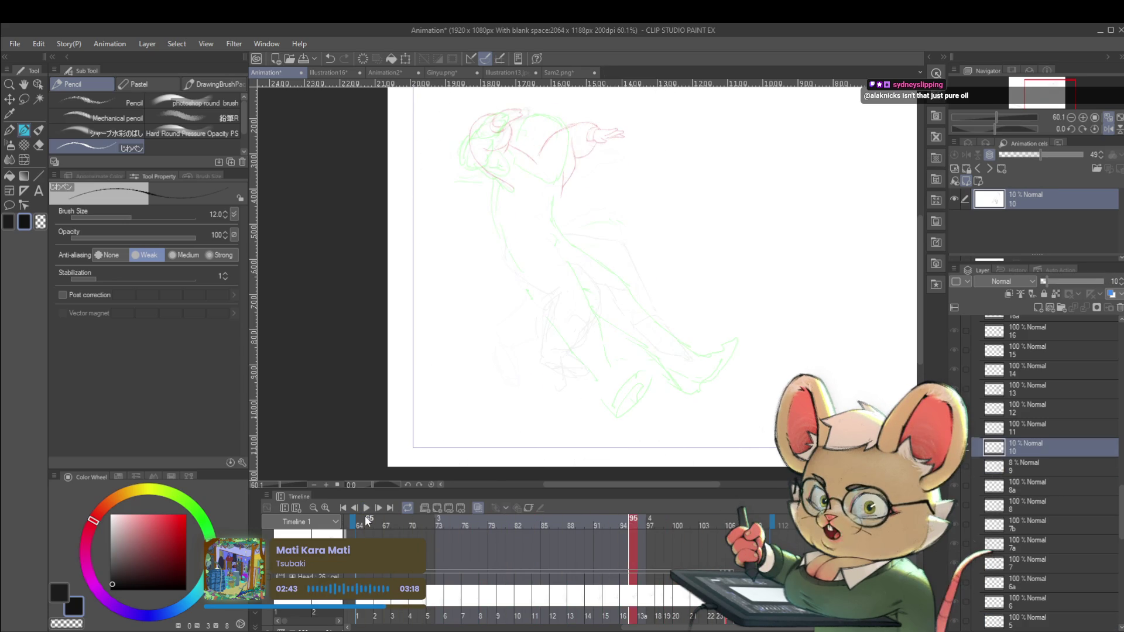
Step forward frame by frame to cel 13 at frame 100.
key("Right")
key("Right")
key("Right")
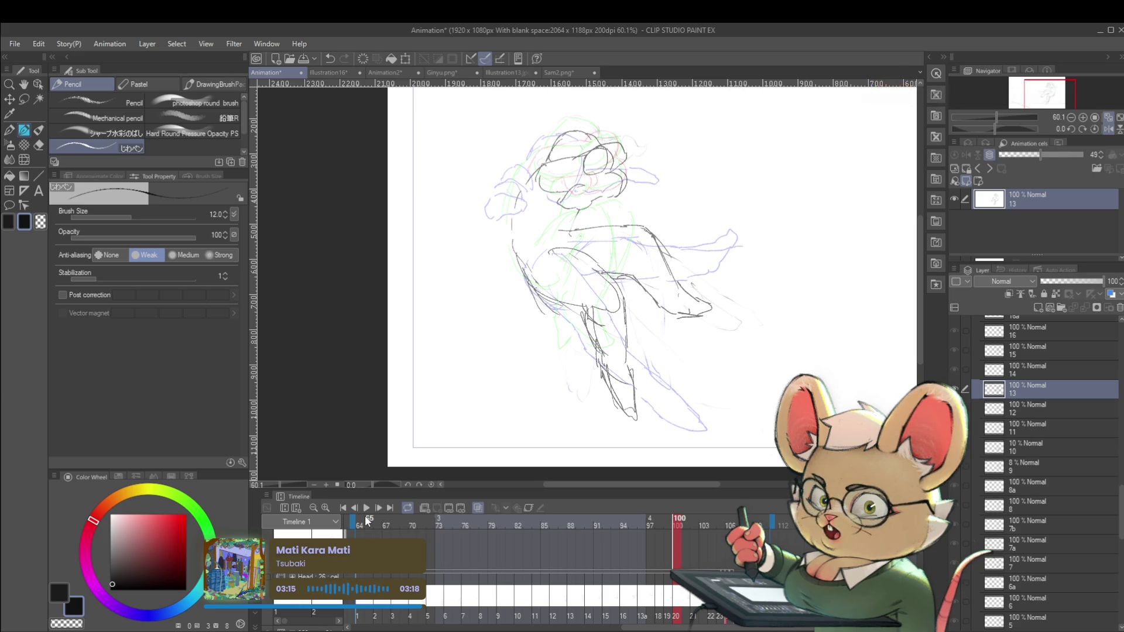
Compare neighbouring cels, sketch a thin curved line at lower right, then undo the stray strokes.
key("alt+bracketleft")
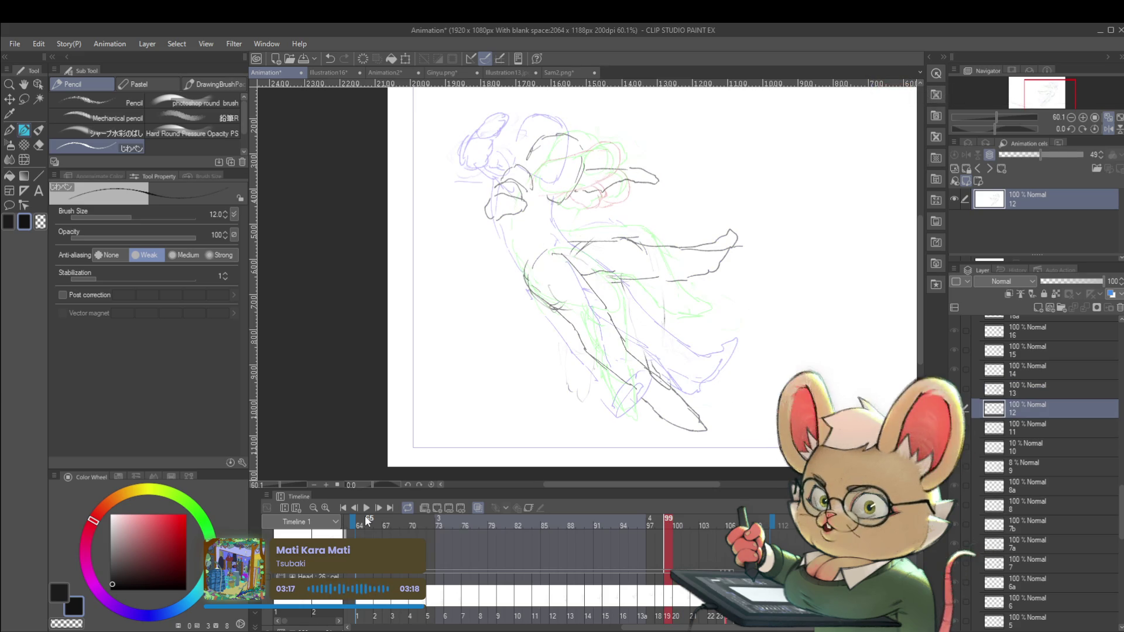
key("alt+bracketright")
key("alt+bracketright")
key("alt+bracketright")
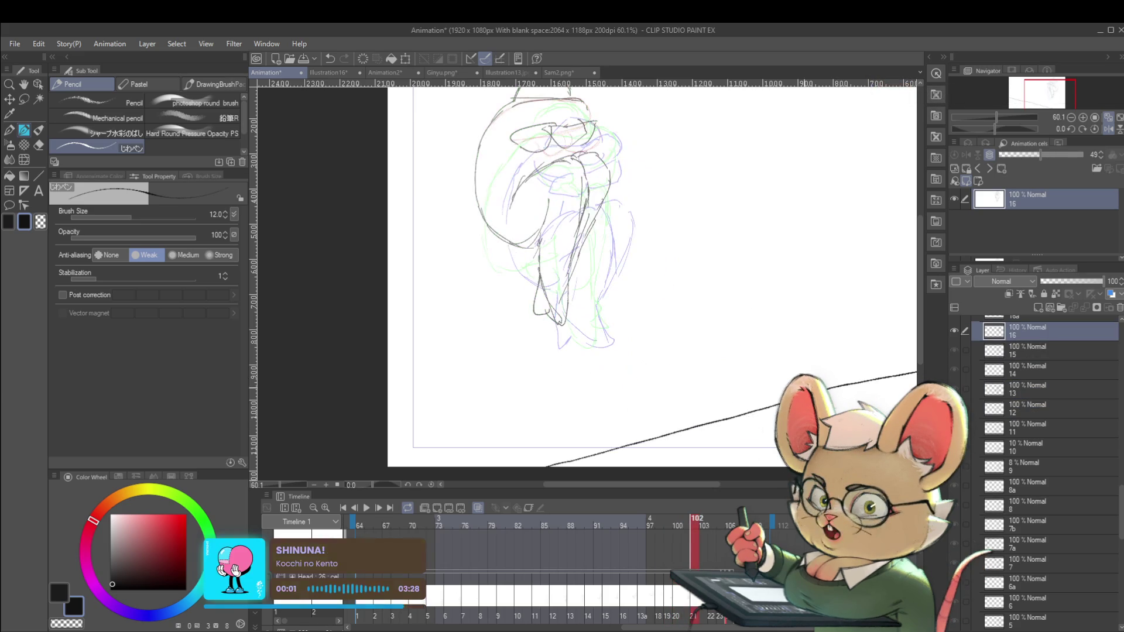
left_click_drag(788, 396, 823, 328)
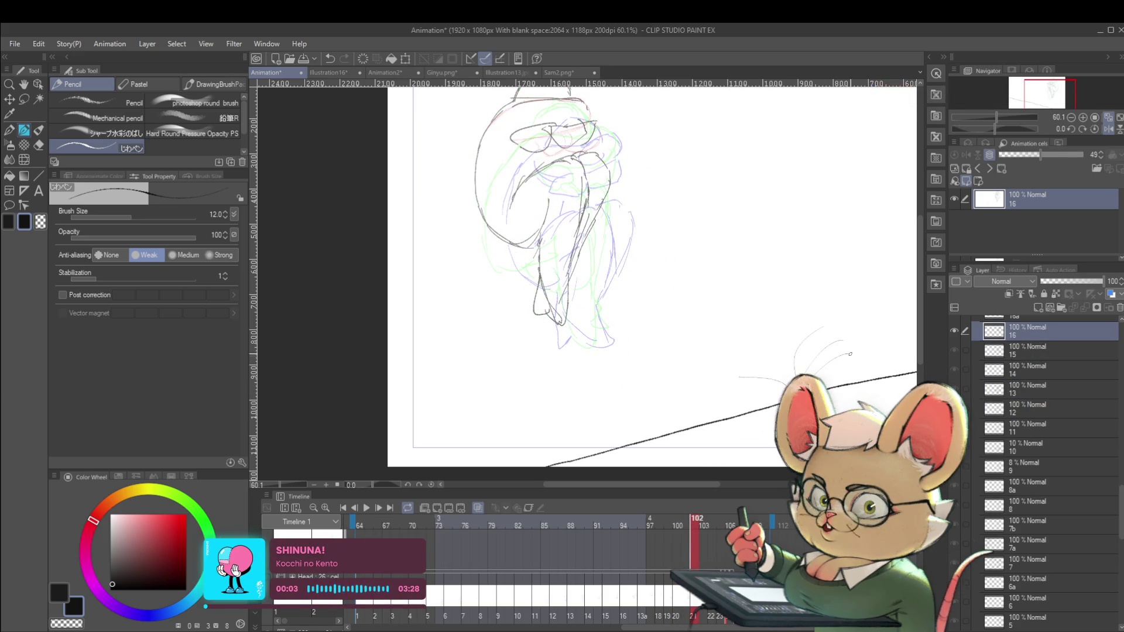
key("ctrl+z")
key("ctrl+z")
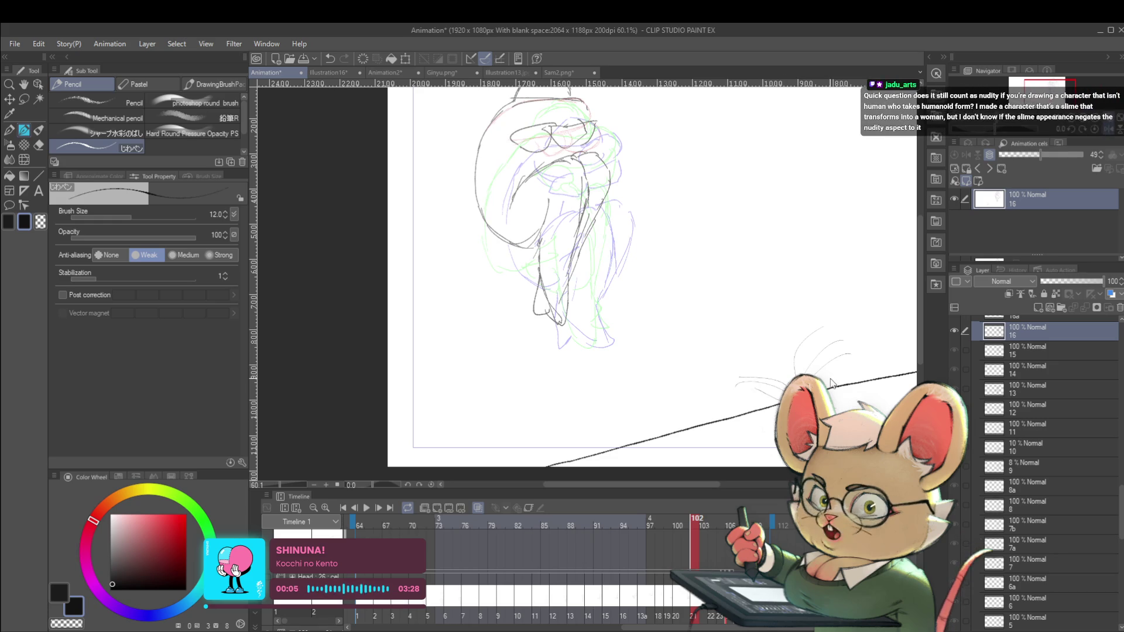
key("ctrl+z")
left_click_drag(832, 395, 803, 339)
Sketch thin rising lines on cel 16a, then advance through cel 17 to a new cel 18 at frame 106.
key("alt+bracketright")
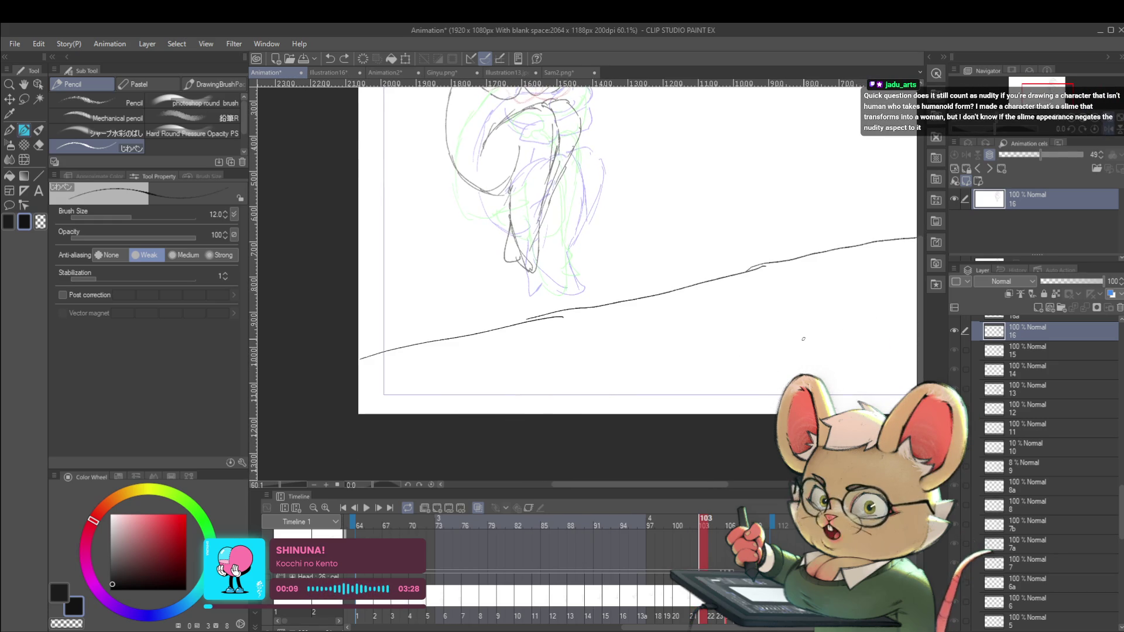
key("alt+bracketright")
scroll(736, 354, "up", 5)
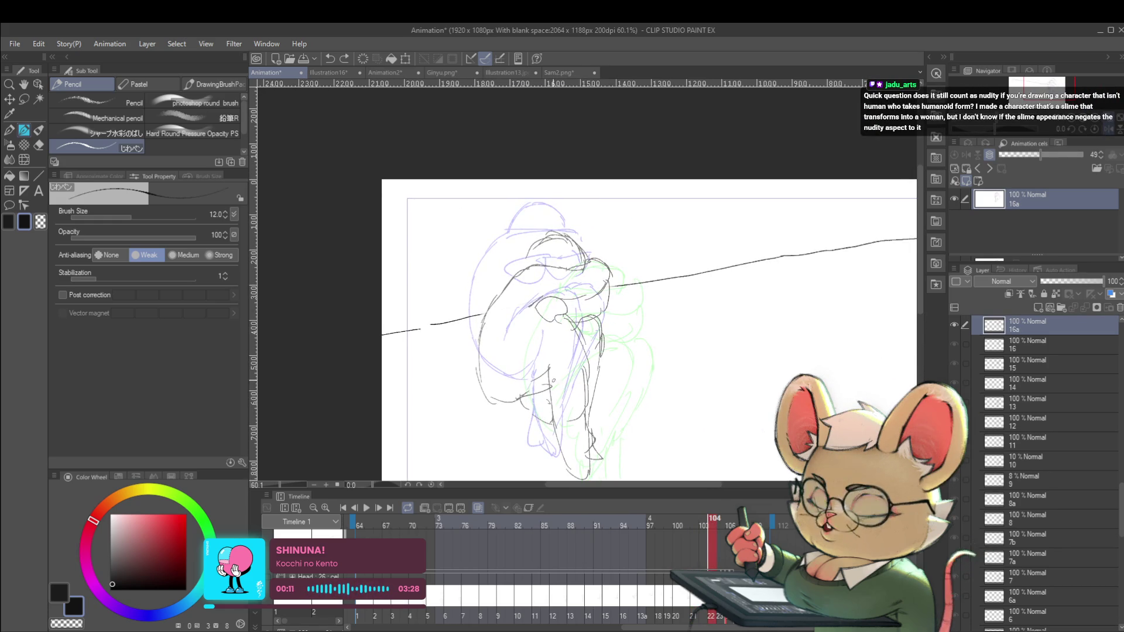
left_click_drag(614, 284, 677, 229)
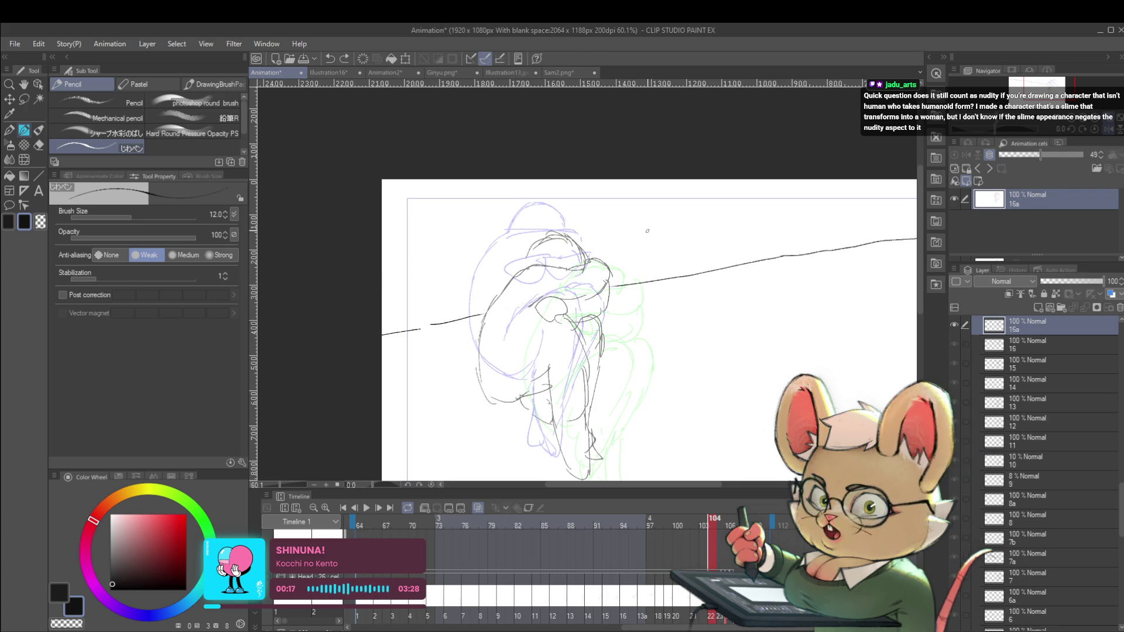
key("alt+bracketright")
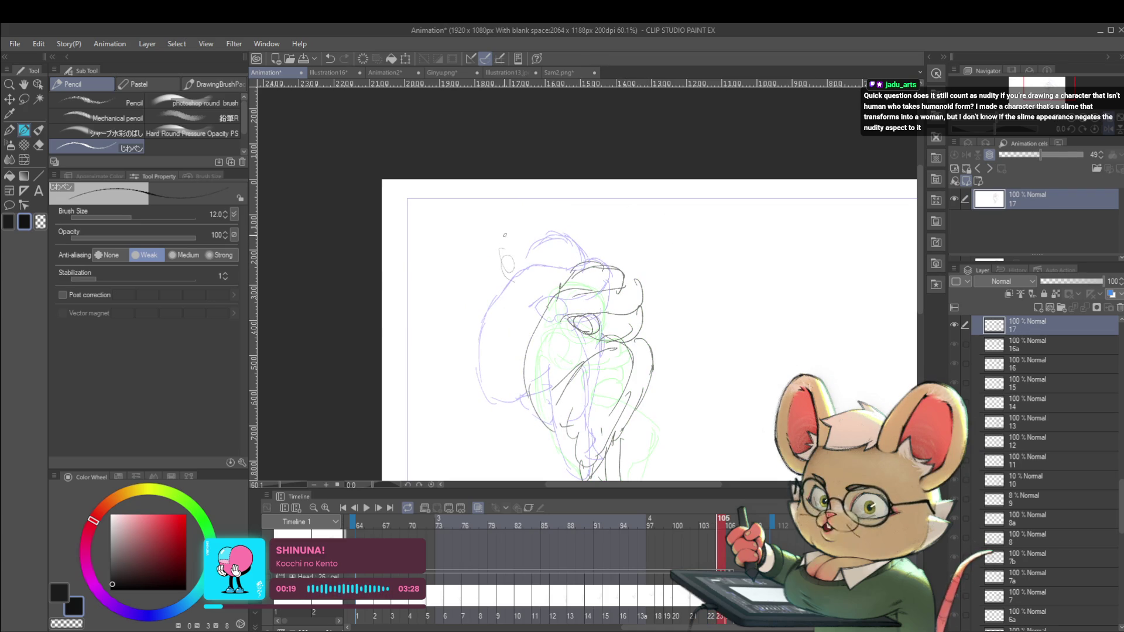
key("ctrl+z")
key("alt+bracketright")
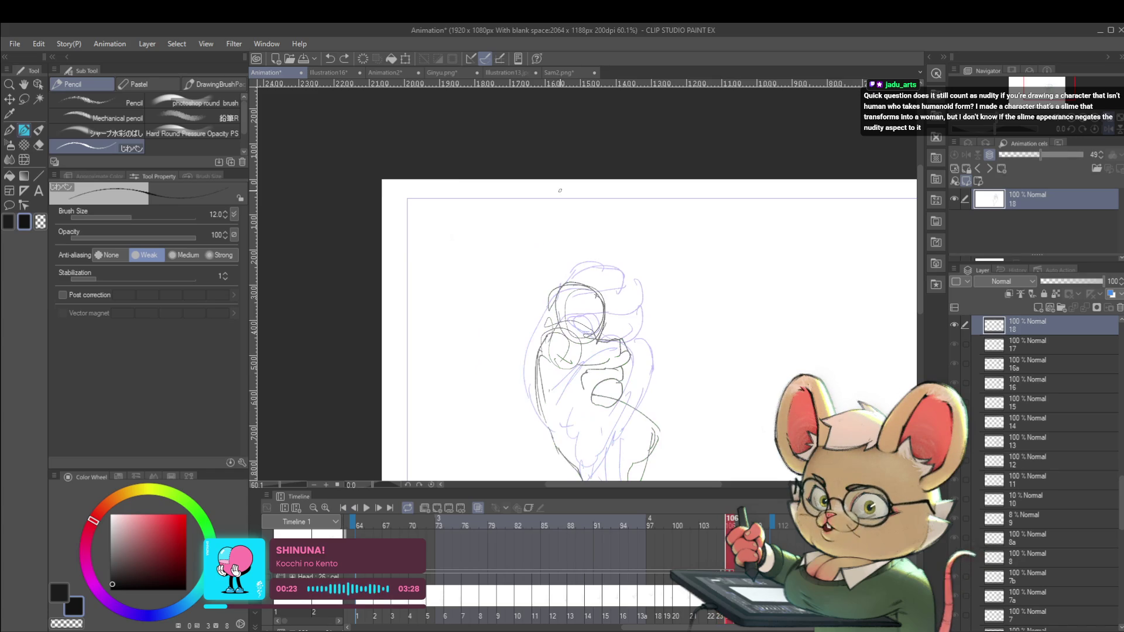
scroll(711, 236, "down", 2)
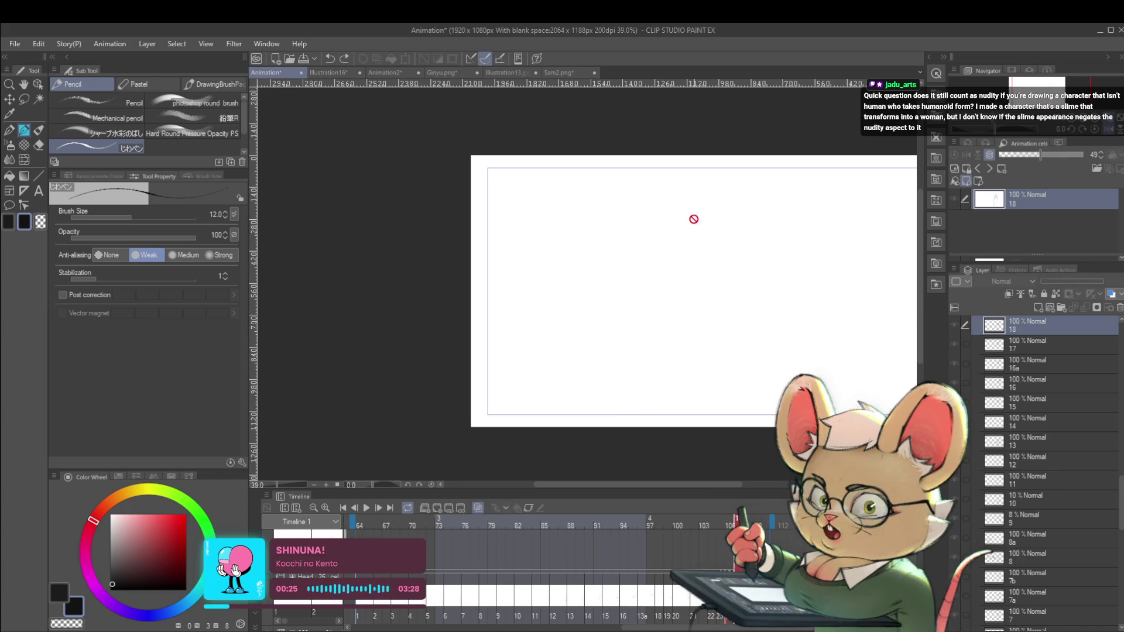
Flip between cels 16 and 16a at frames 103–104 to compare poses.
key("alt+bracketleft")
key("alt+bracketleft")
key("alt+bracketleft")
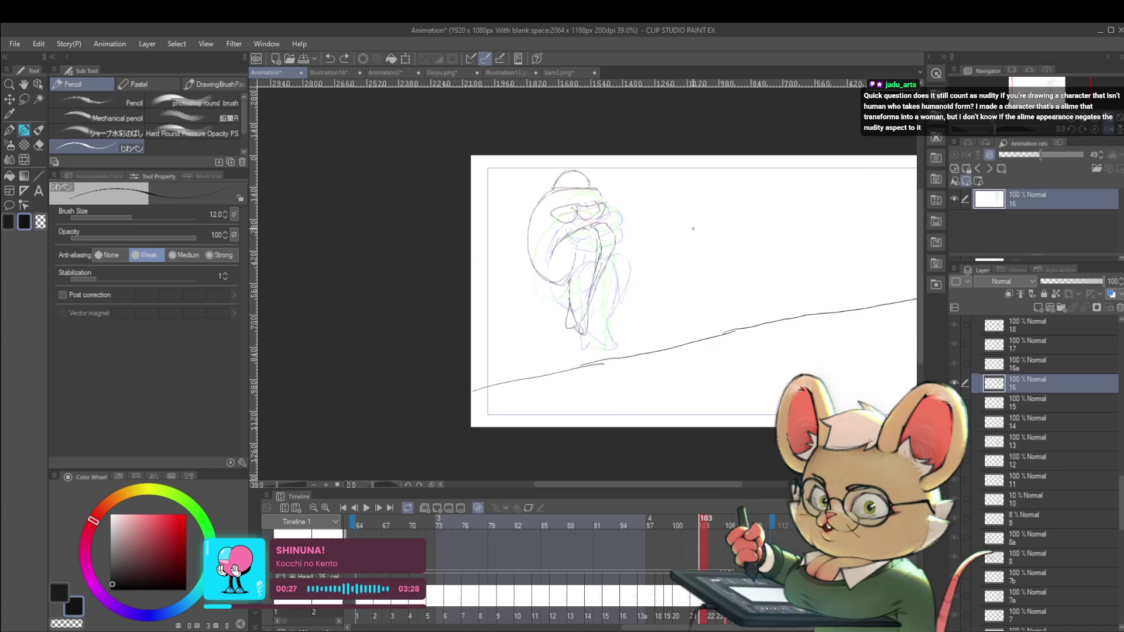
key("alt+bracketright")
key("alt+bracketright")
key("alt+bracketleft")
key("alt+bracketleft")
key("alt+bracketright")
key("alt+bracketright")
key("alt+bracketleft")
key("alt+bracketleft")
key("alt+bracketright")
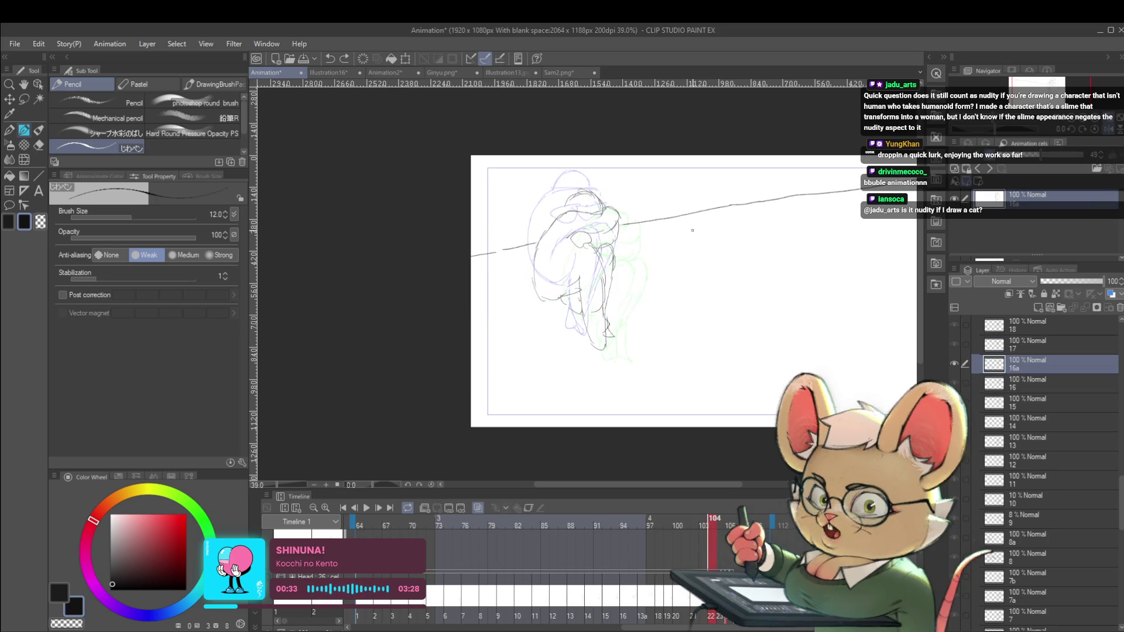
Make the Head : 26 folder visible in the Layer panel.
mouse_move(1122, 490)
left_mouse_down()
mouse_move(1122, 549)
mouse_move(1122, 409)
left_mouse_up()
scroll(1121, 377, "up", 5)
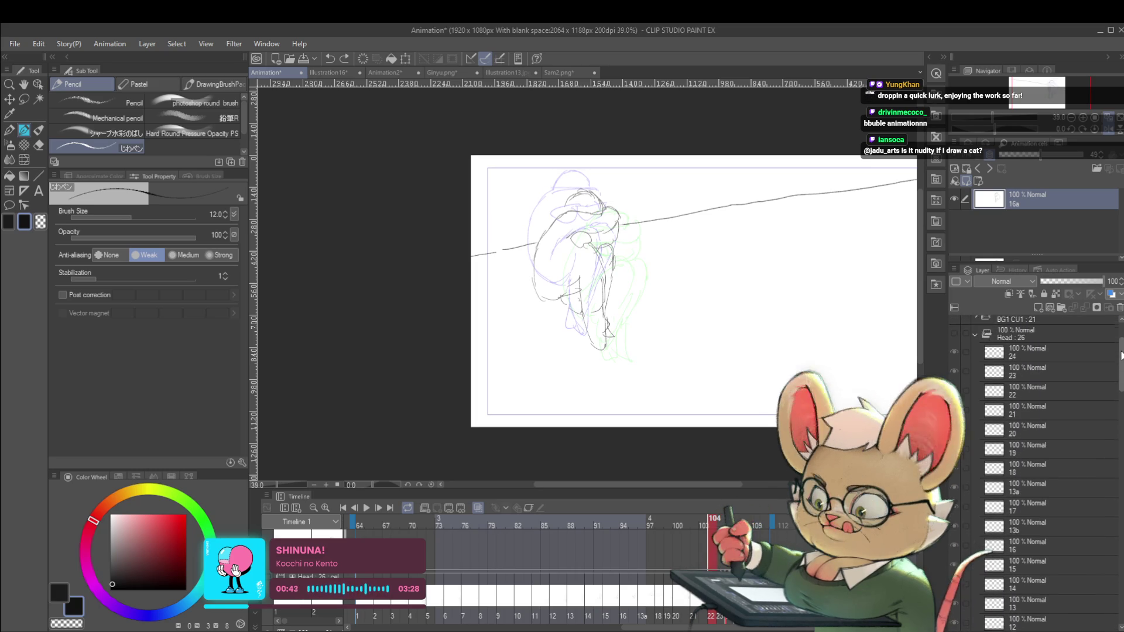
left_click(953, 341)
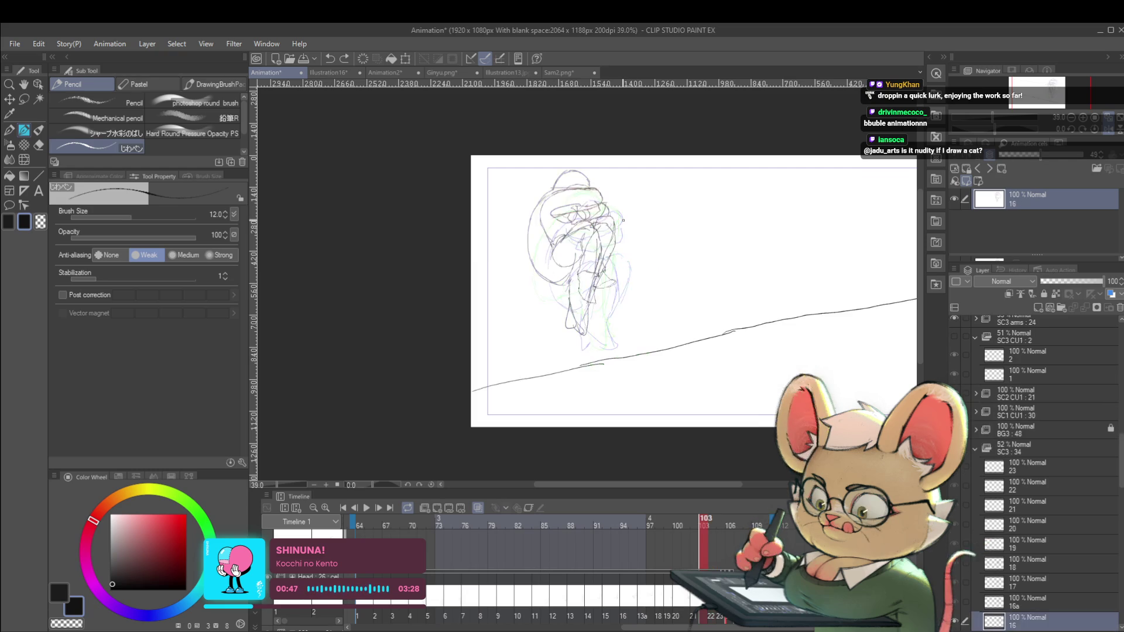
Flip between frames 103 and 104 and apply a transform to cel 16a's sketch.
key("Left")
key("Right")
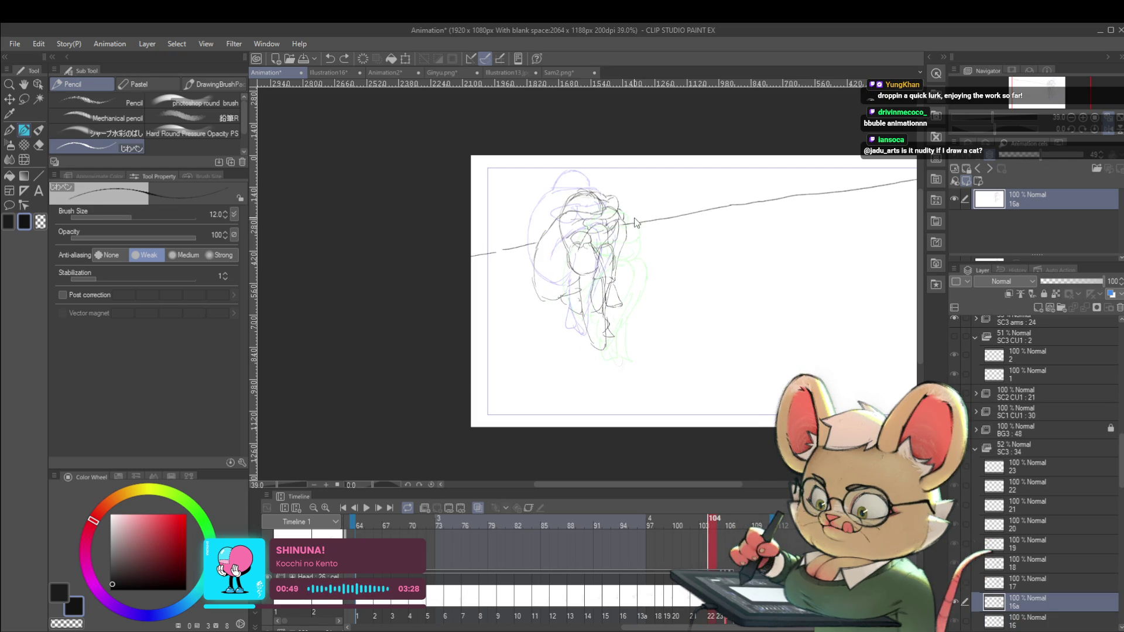
key("ctrl+t")
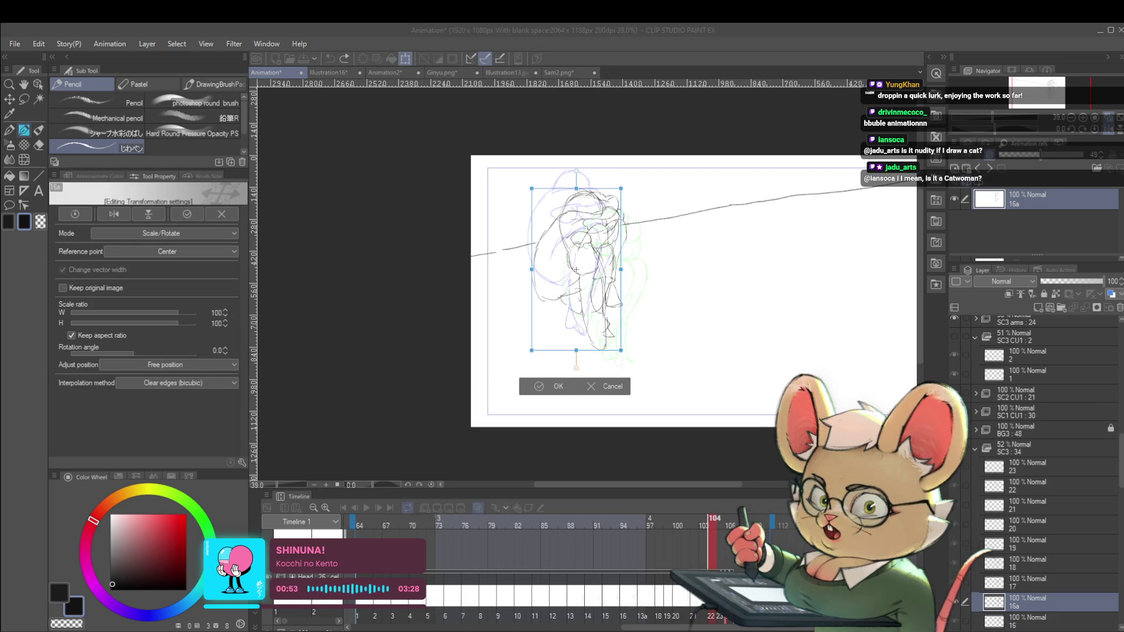
key("Return")
Nudge cel 22's sketch at frame 105 slightly up and to the right.
key("Right")
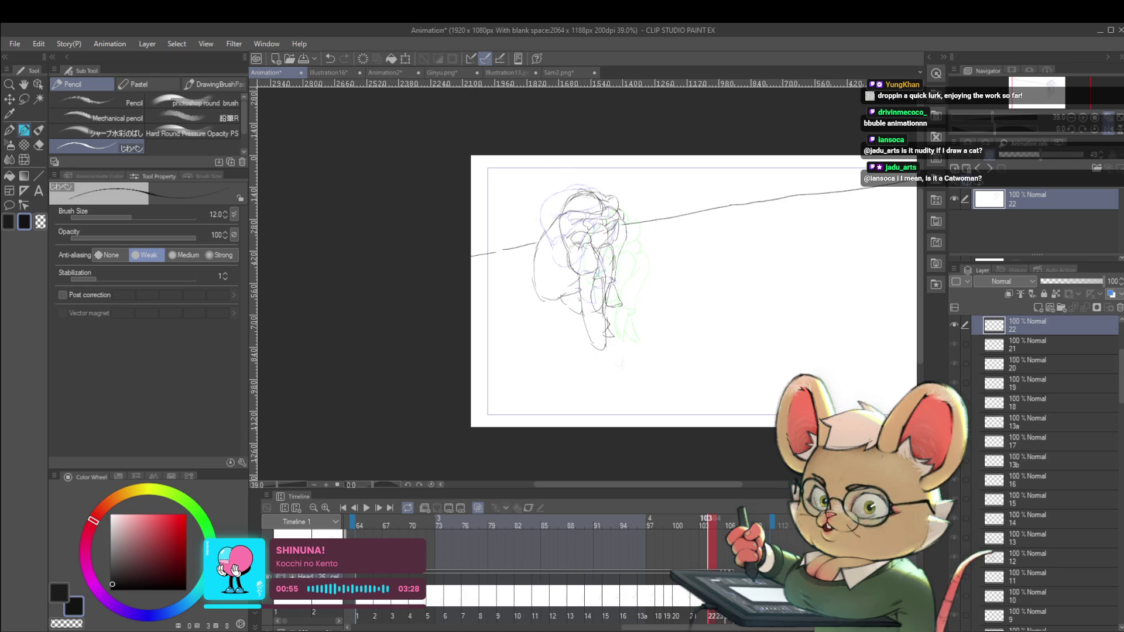
key("ctrl+t")
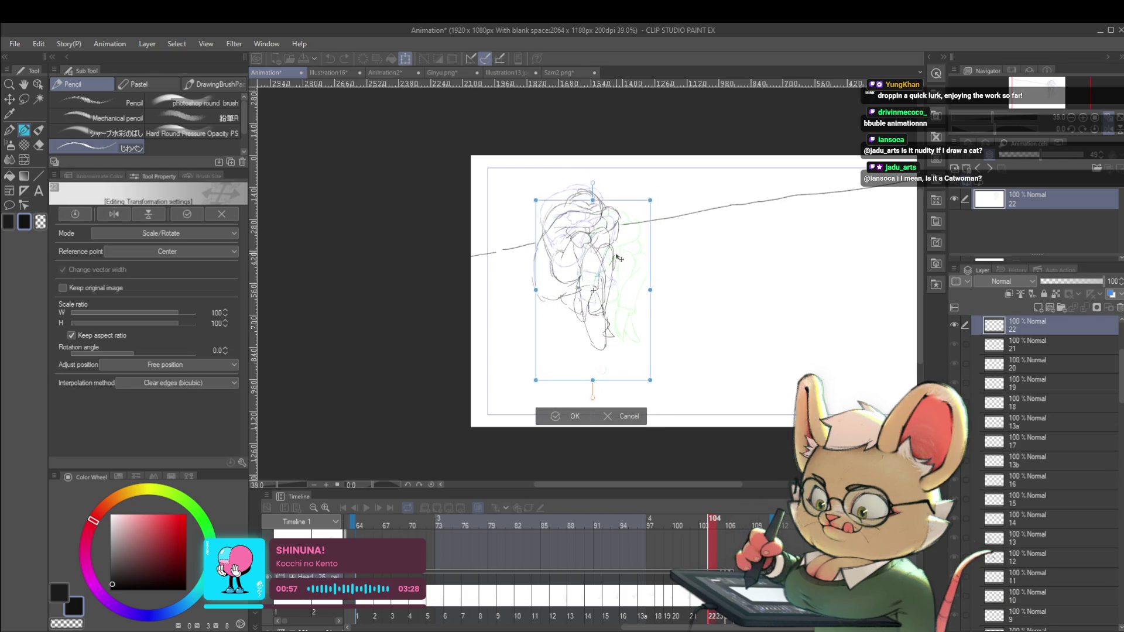
left_click_drag(616, 257, 633, 248)
key("Return")
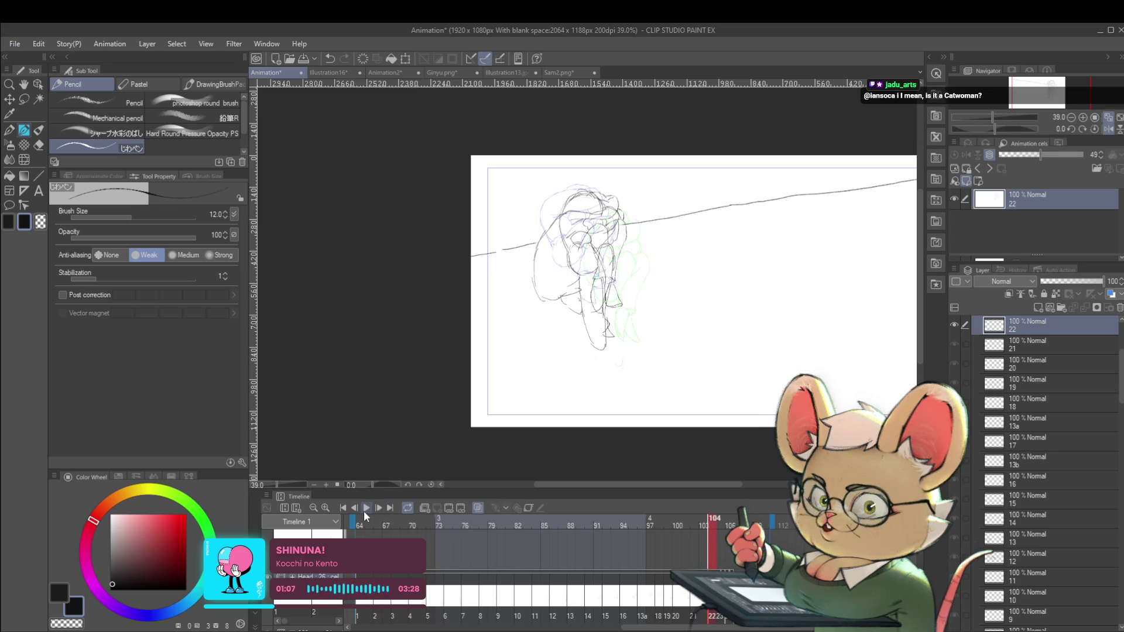
Play the animation, pause at frame 89, then resume playback through to cel 19.
left_click(365, 508)
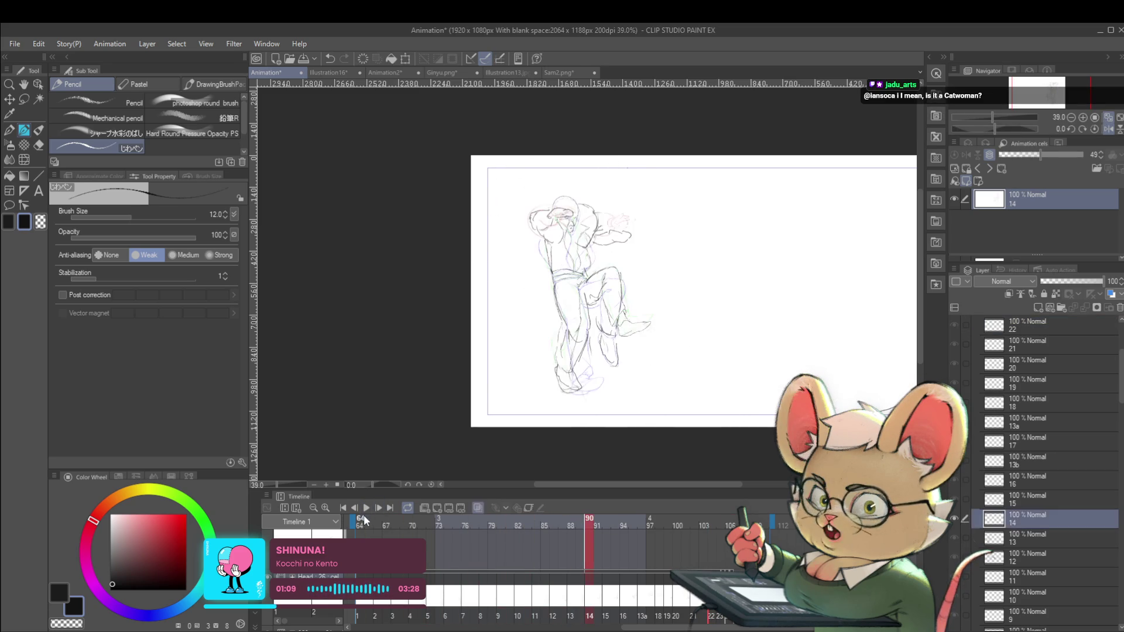
scroll(1048, 468, "up", 8)
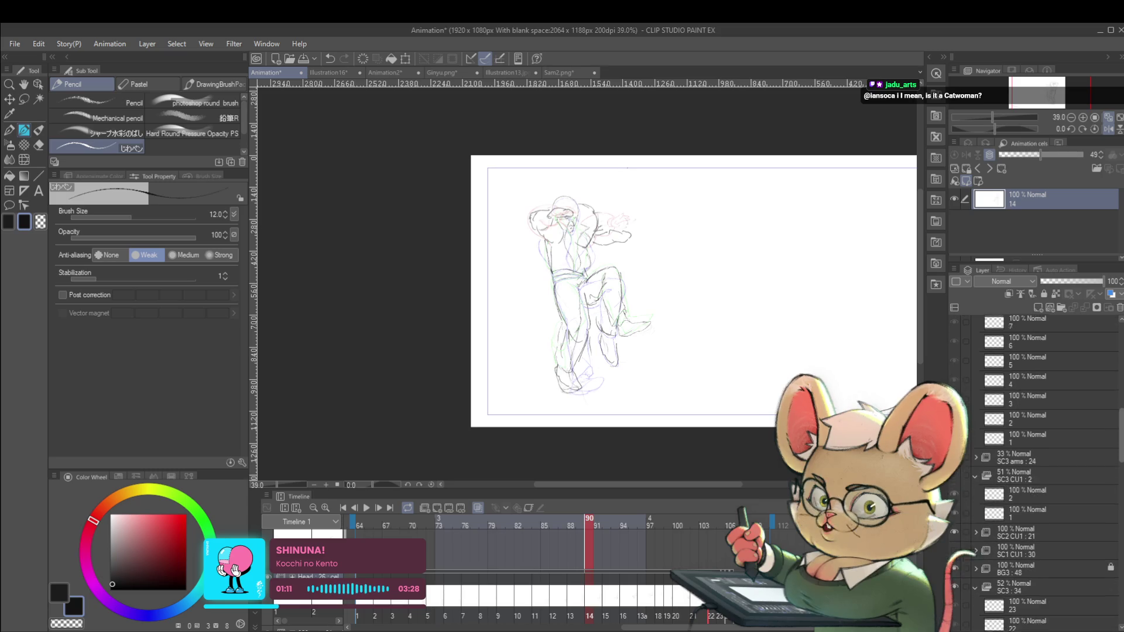
scroll(1048, 468, "down", 5)
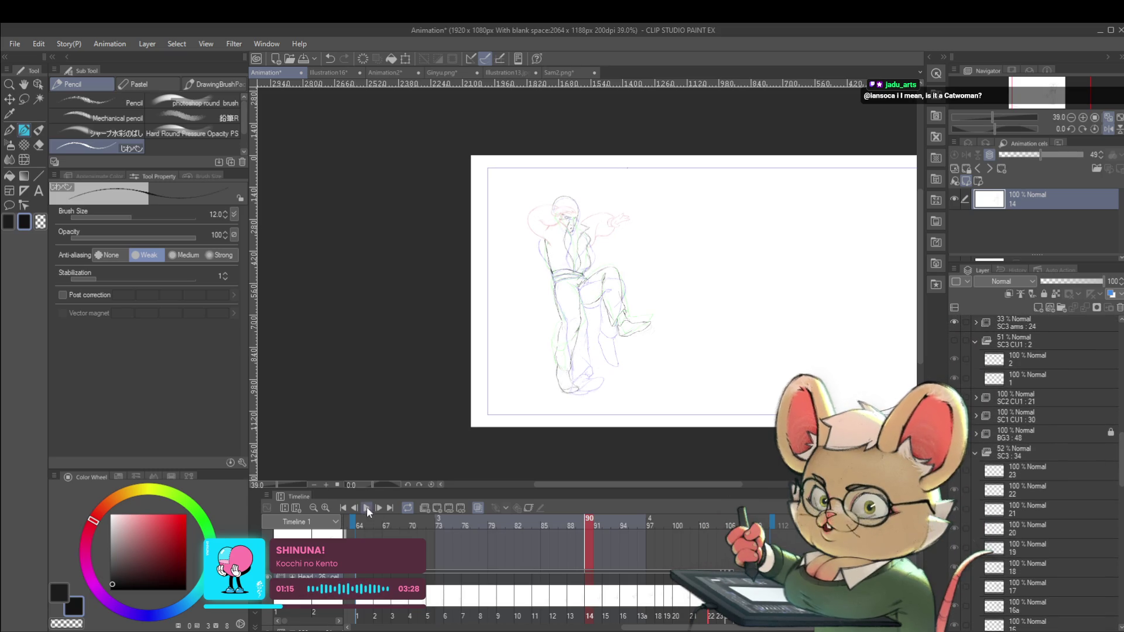
left_click(366, 508)
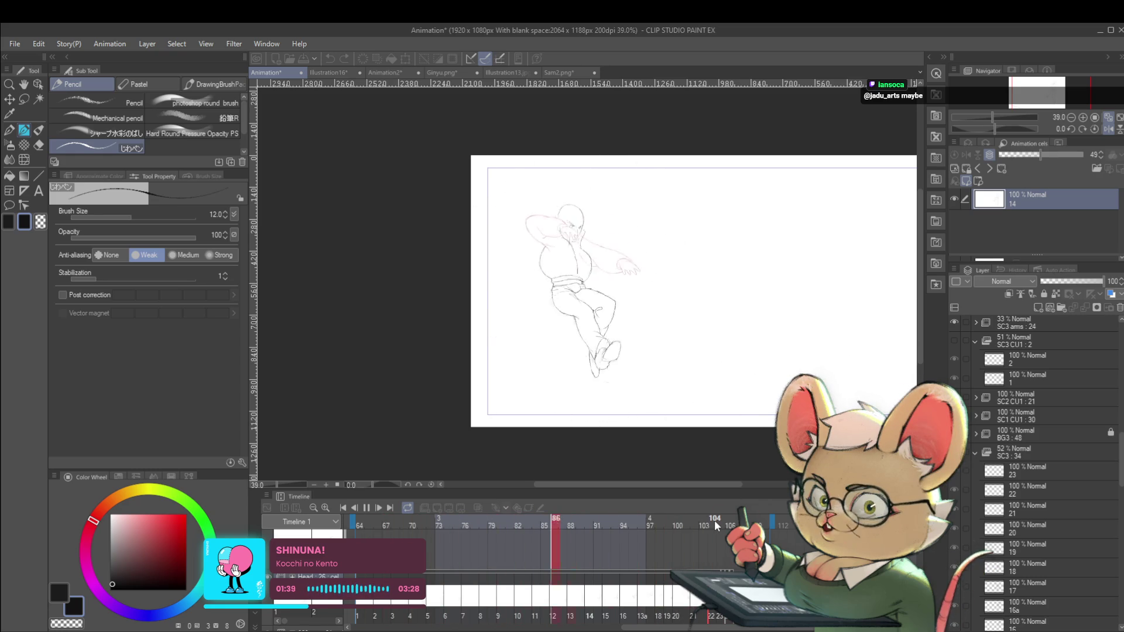
left_click(367, 508)
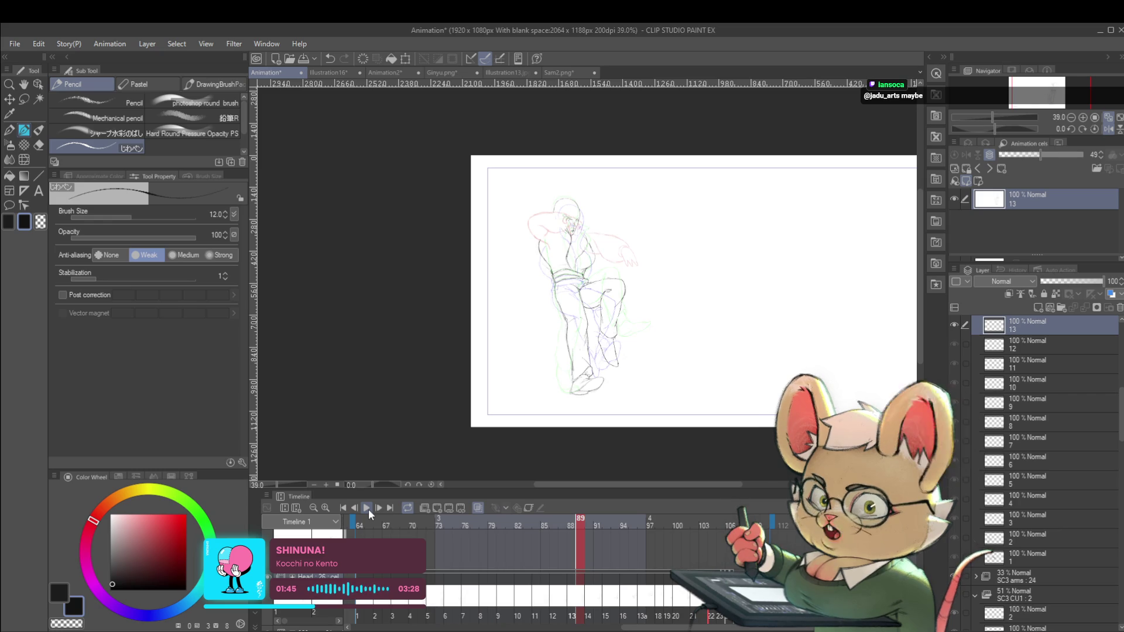
left_click(368, 509)
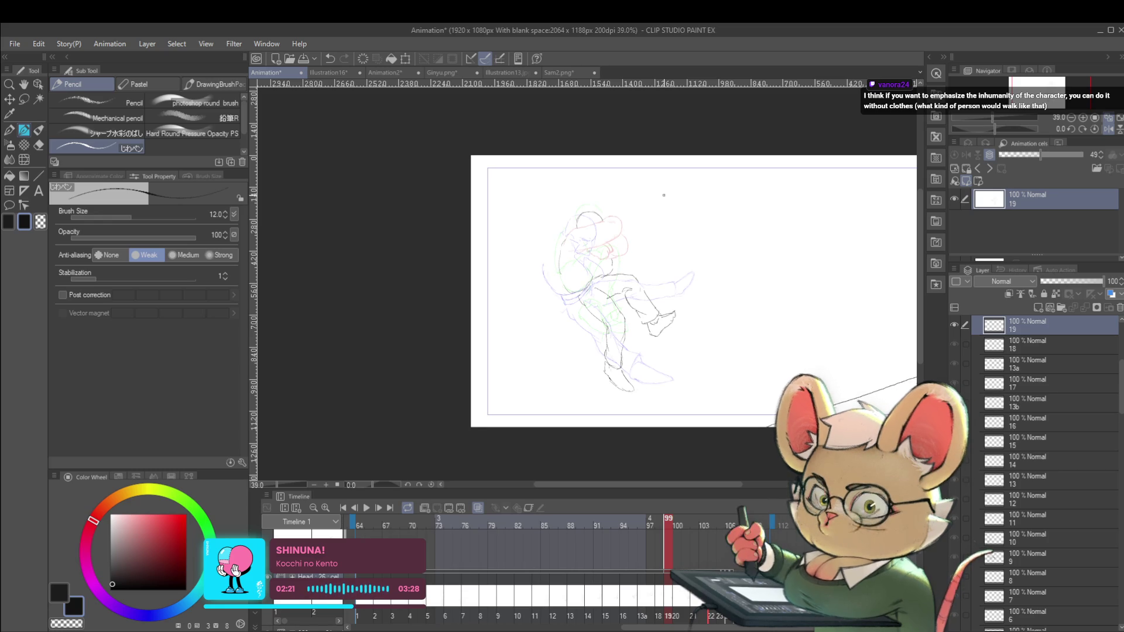
Compare frames 98–100, then shift the cel 19 sketch slightly down and left.
key("ctrl+shift+alt+n")
key("ctrl+Left")
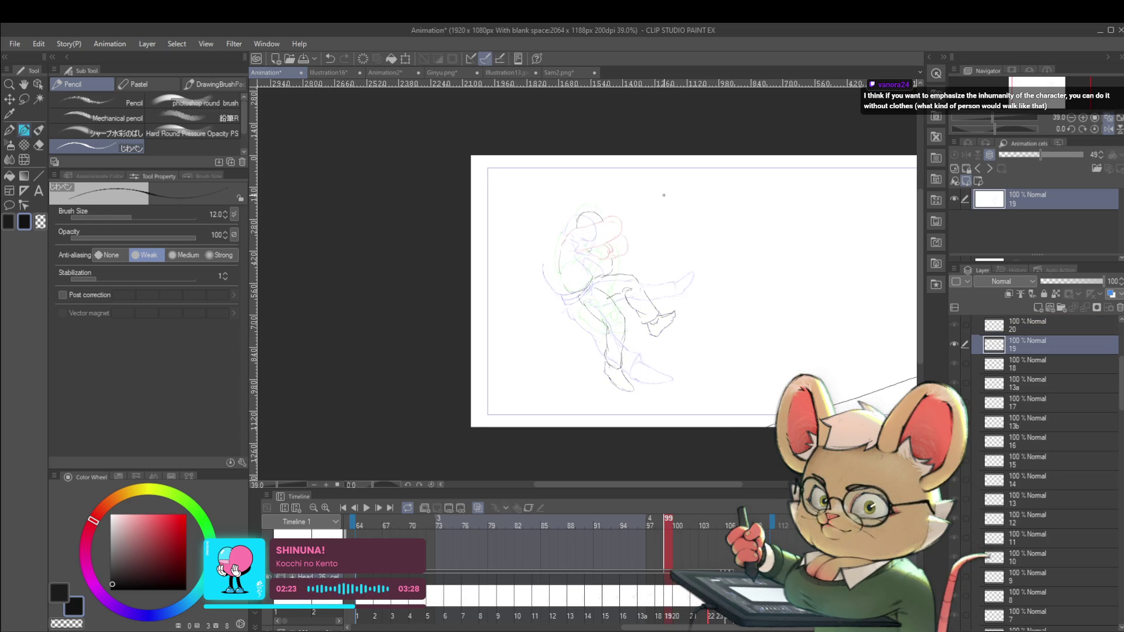
key("ctrl+Left")
key("ctrl+Right")
key("ctrl+Right")
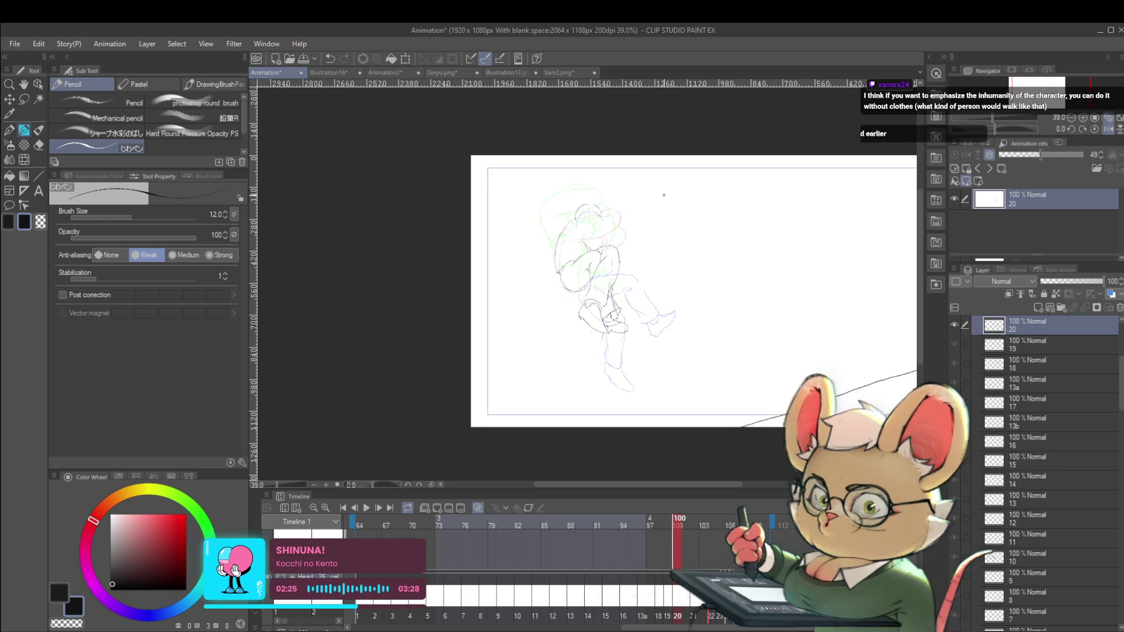
key("ctrl+Left")
key("ctrl+Left")
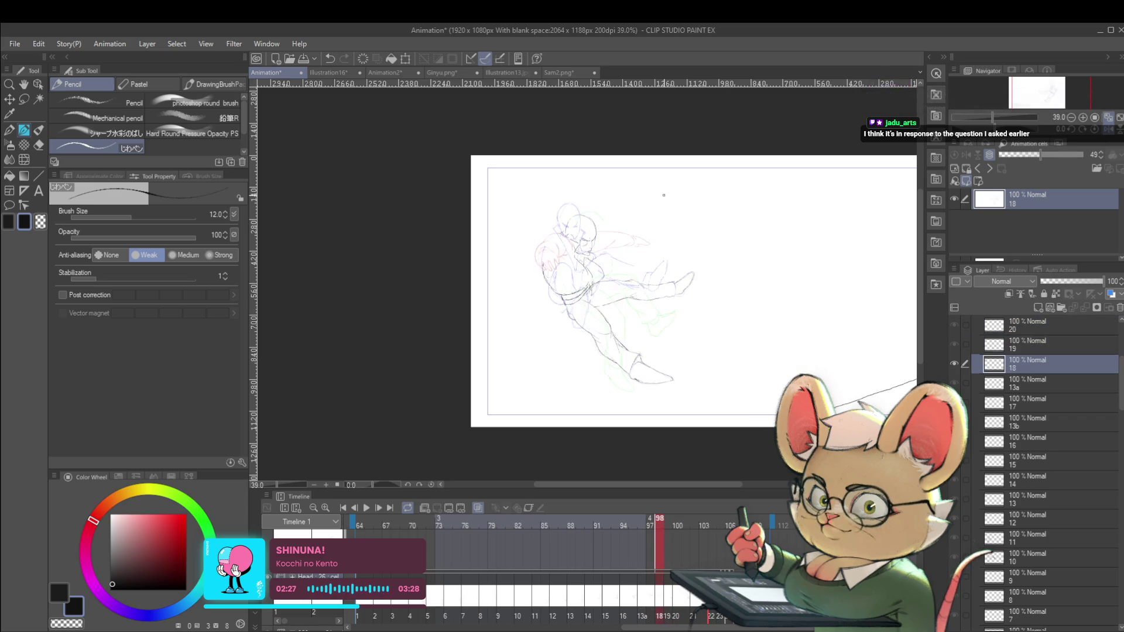
key("ctrl+Left")
key("ctrl+Right")
key("ctrl+Right")
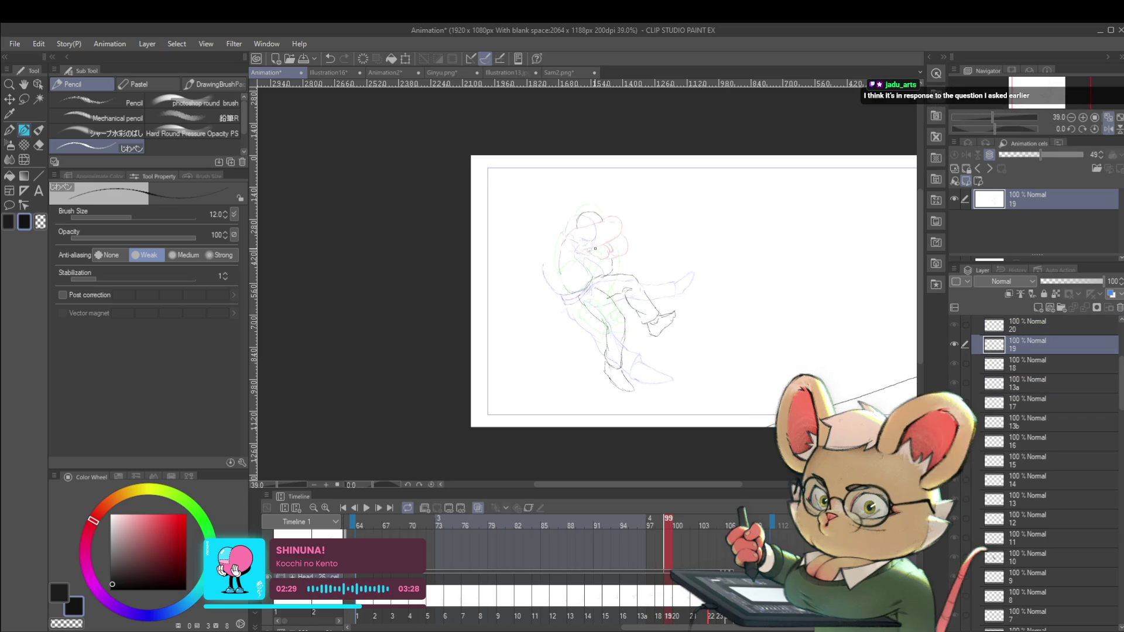
key("ctrl+t")
left_click_drag(618, 276, 608, 284)
key("Return")
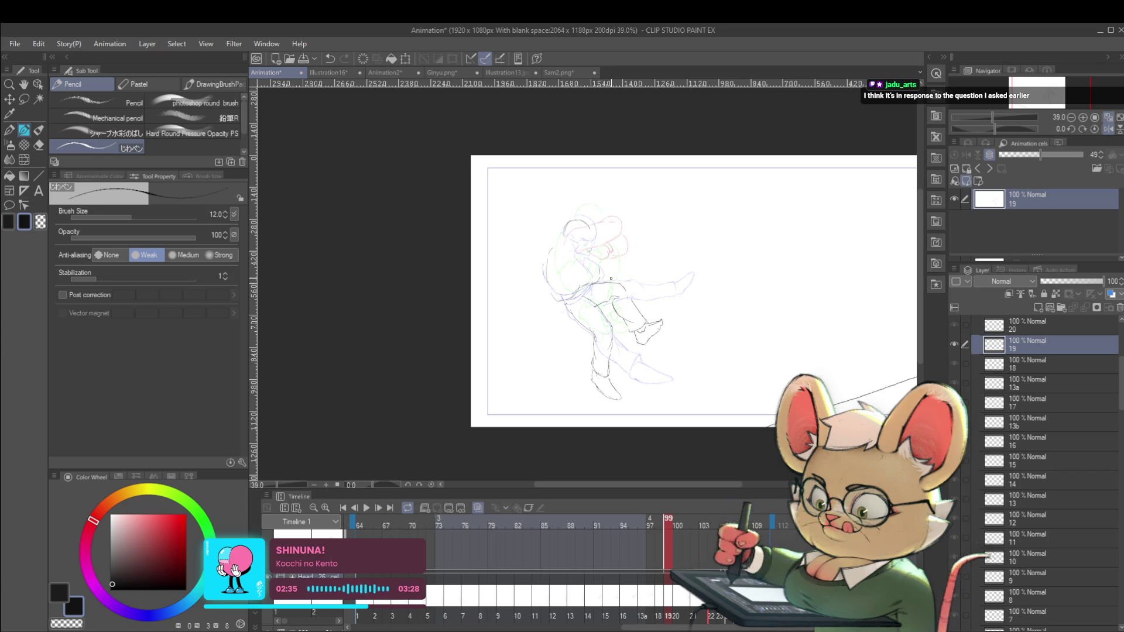
Flip through frames 98–103 and start a scale-and-rotate on the cel 21 sketch at frame 102.
key("ctrl+Left")
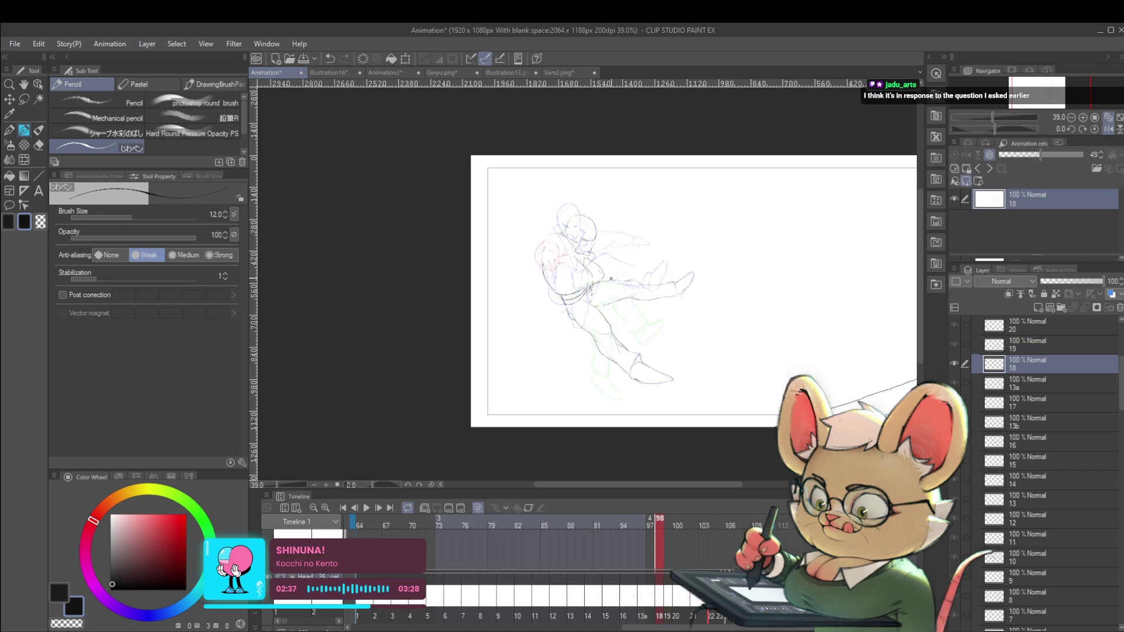
key("ctrl+Right")
key("ctrl+Right")
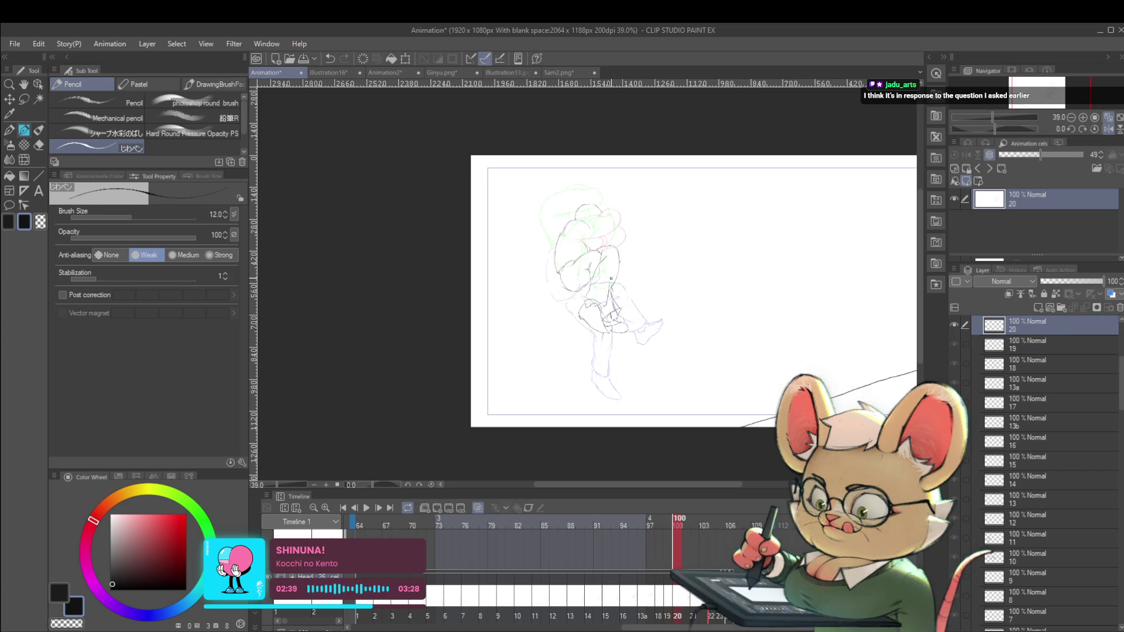
key("ctrl+Left")
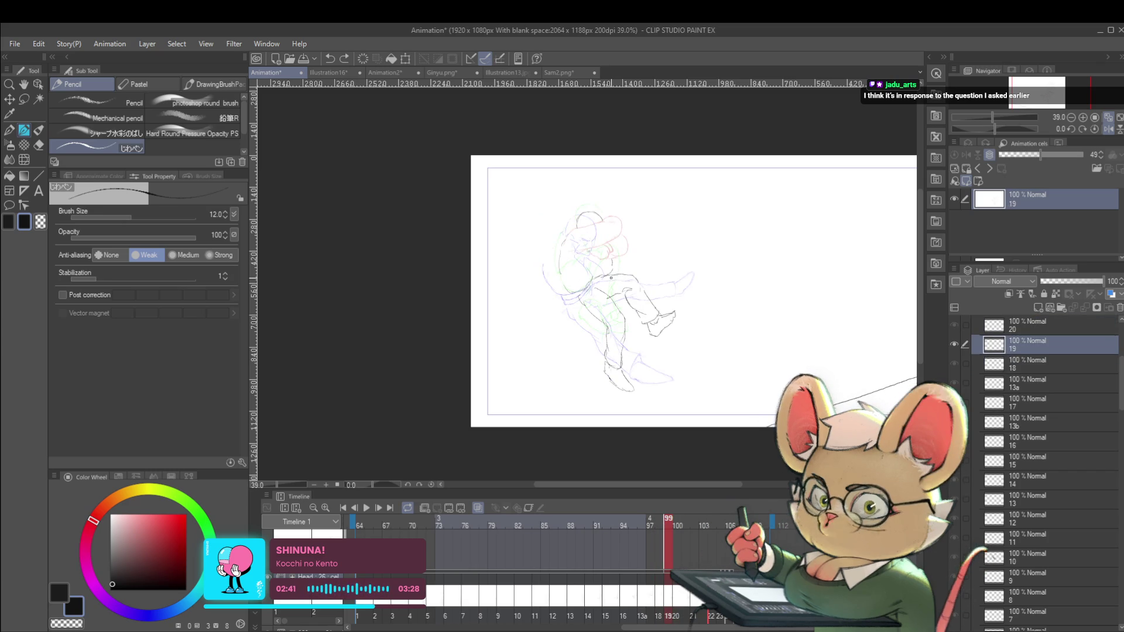
key("ctrl+Right")
key("ctrl+Right")
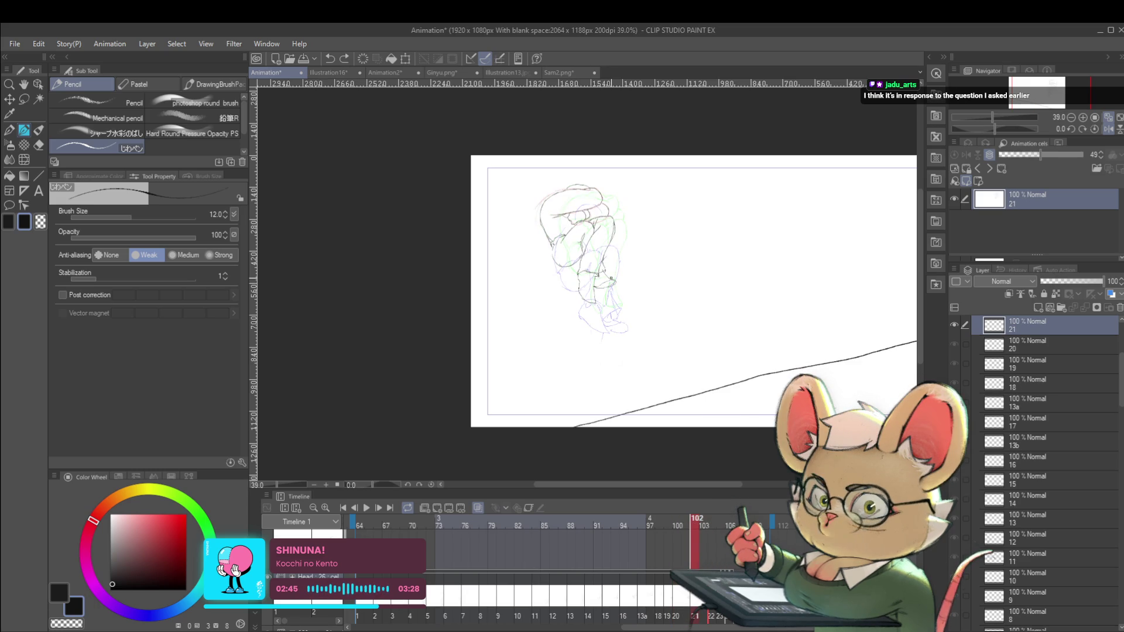
key("ctrl+Right")
key("ctrl+Left")
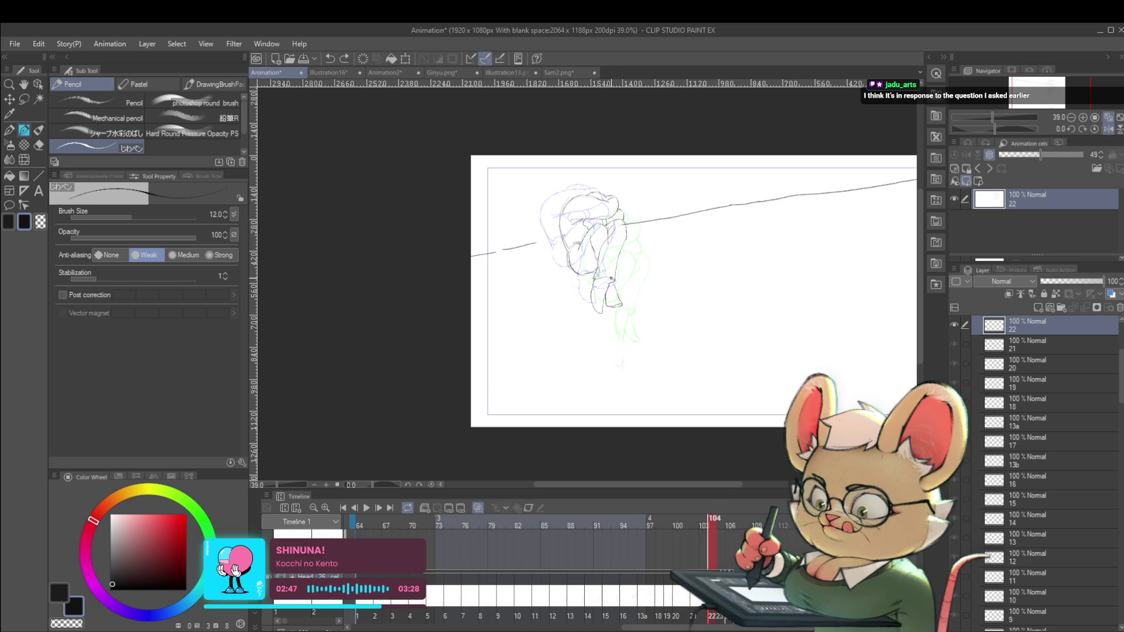
key("ctrl+Left")
key("ctrl+Right")
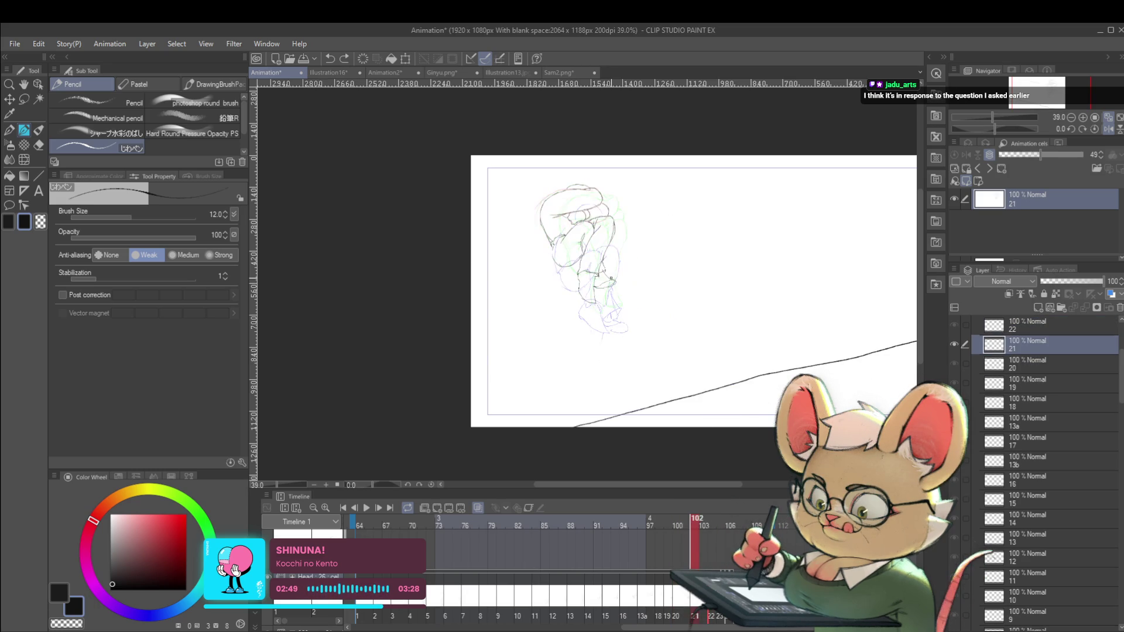
key("ctrl+t")
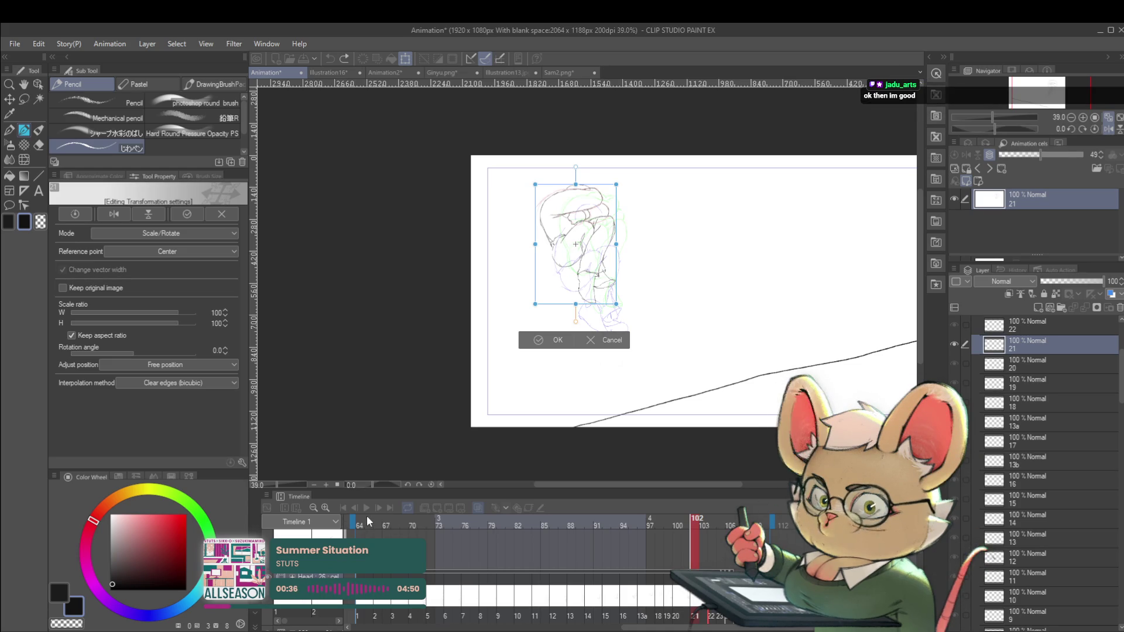
Apply cel 21's new size and position, then compare it against frames 101 and 103.
key("Return")
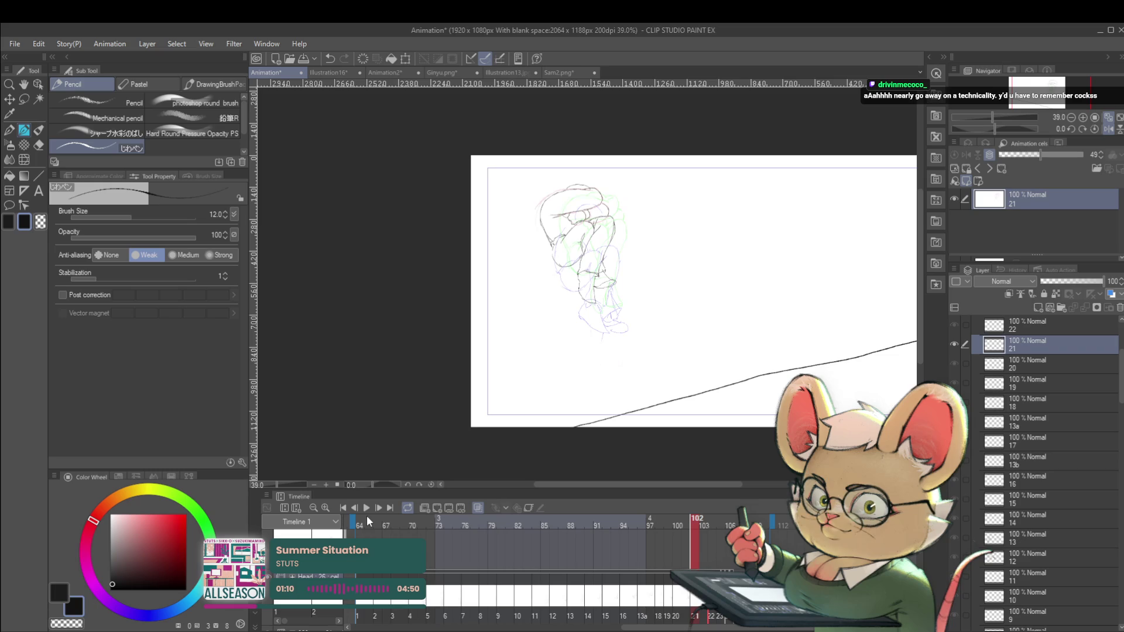
key("ctrl+Left")
key("ctrl+Right")
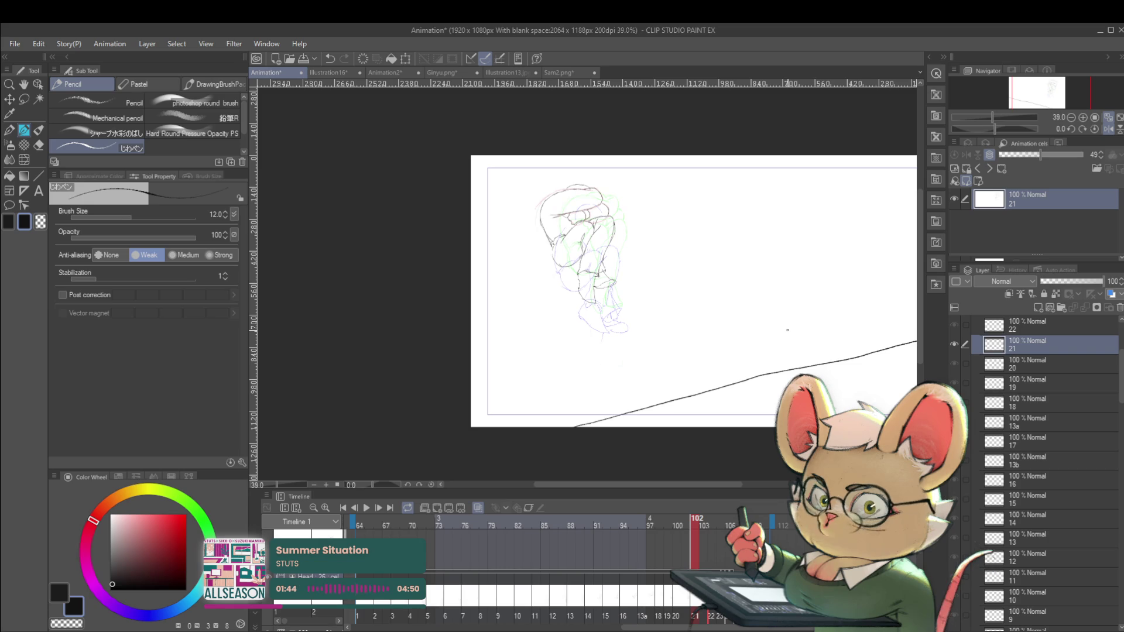
key("Right")
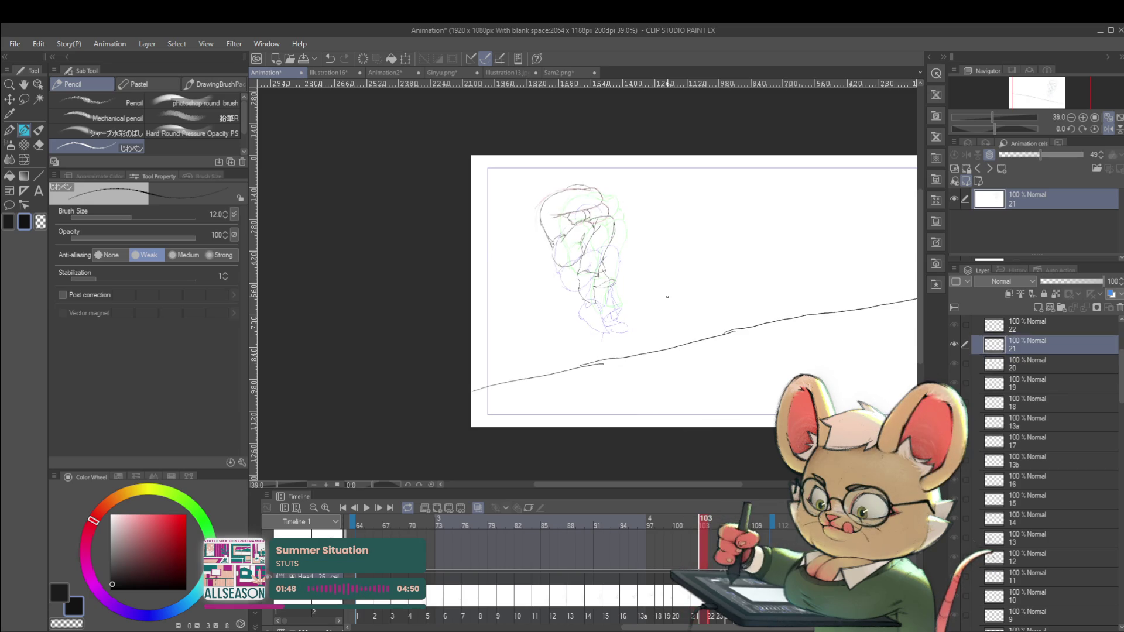
Nudge the frame 104 and 105 sketches slightly left and down.
key("Right")
key("Right")
key("Right")
key("Left")
key("Left")
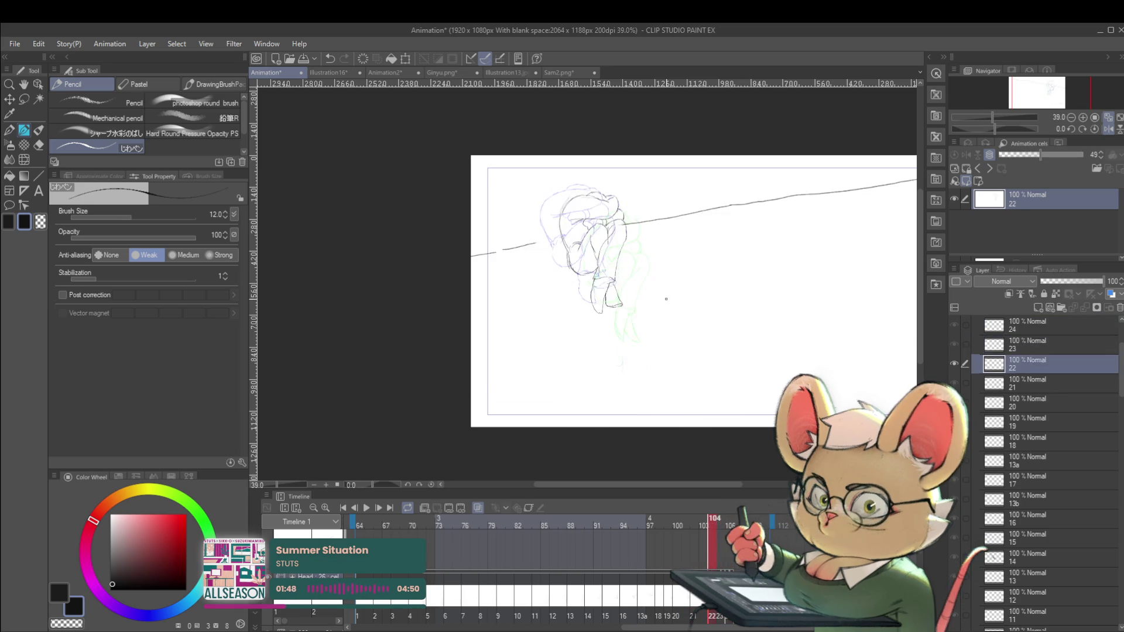
key("Left")
mouse_move(1117, 422)
left_mouse_down()
mouse_move(1115, 574)
mouse_move(1115, 448)
mouse_move(1114, 464)
mouse_move(1098, 464)
left_mouse_up()
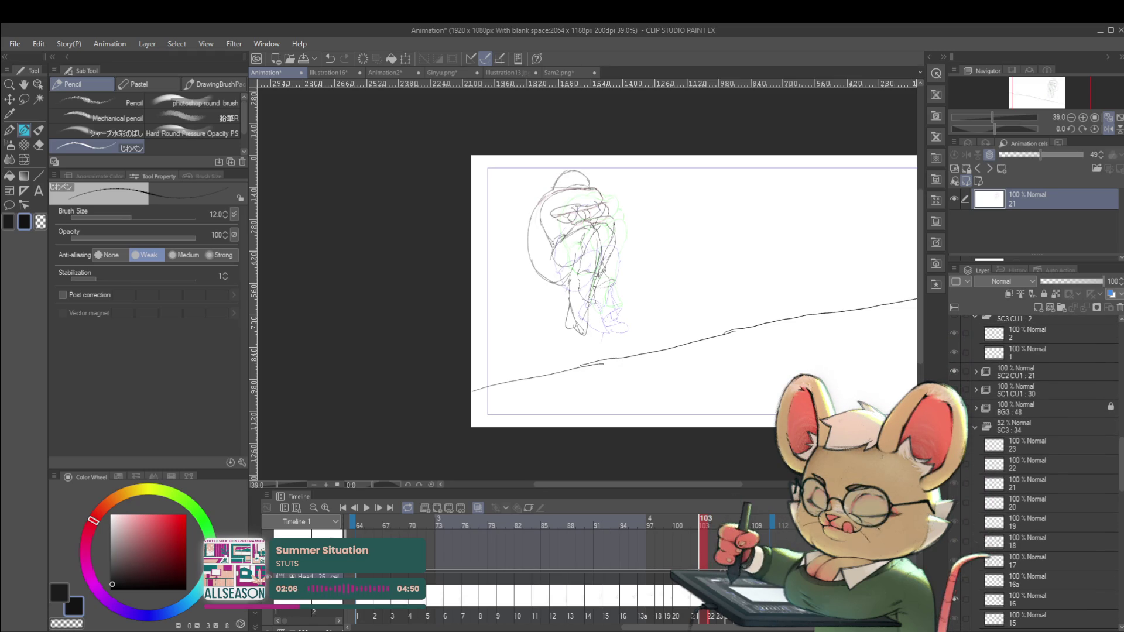
key("Right")
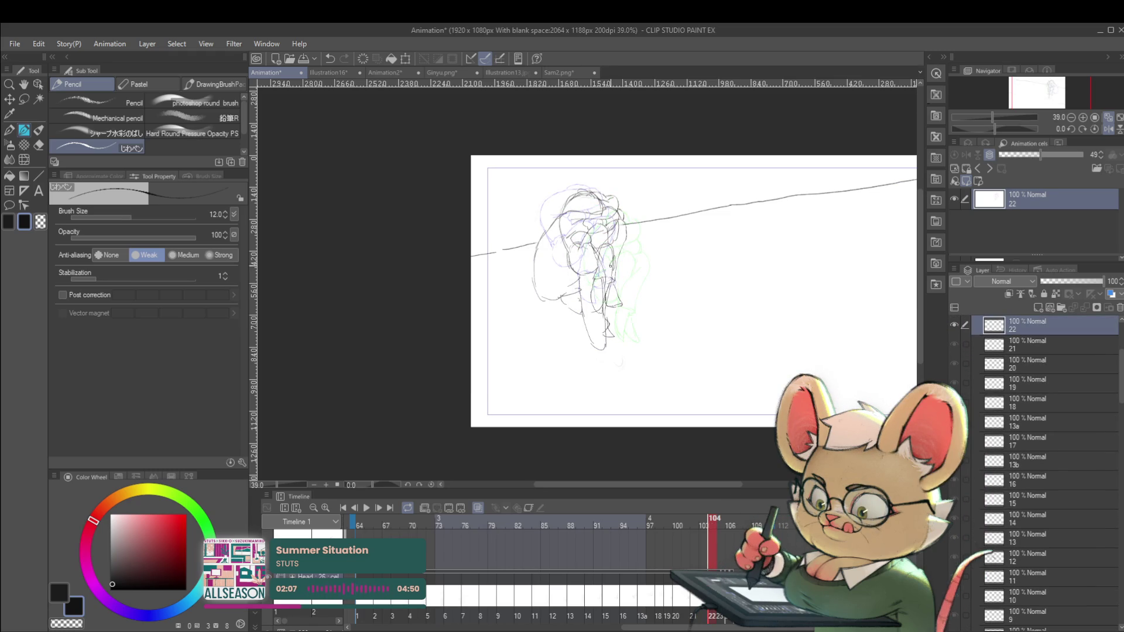
key("ctrl+t")
left_click_drag(618, 245, 607, 248)
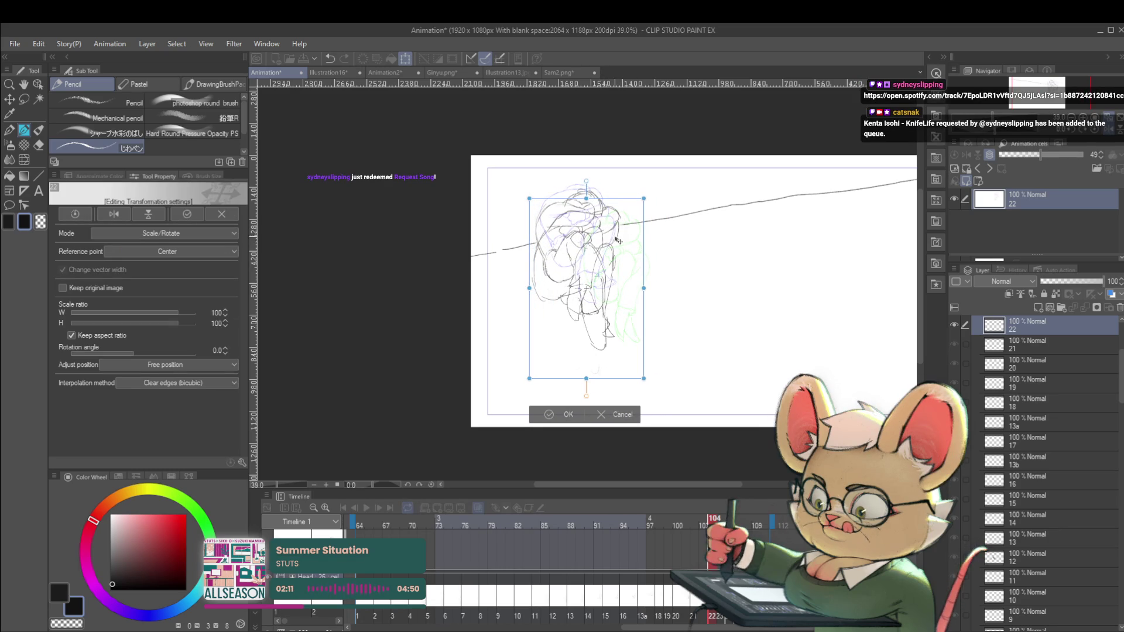
key("Return")
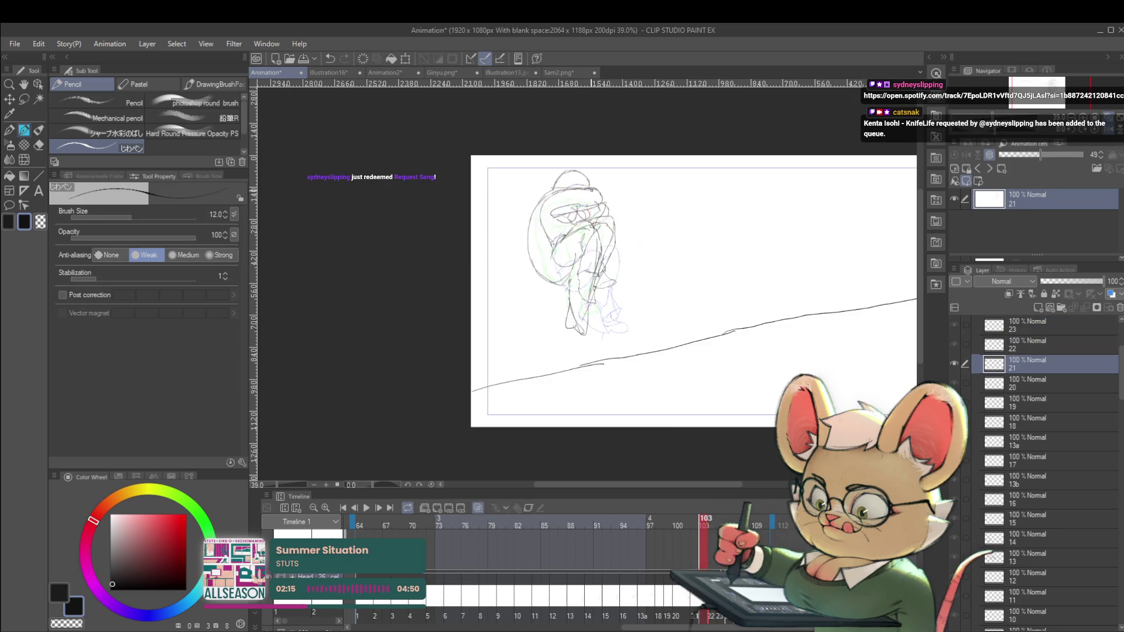
key("Right")
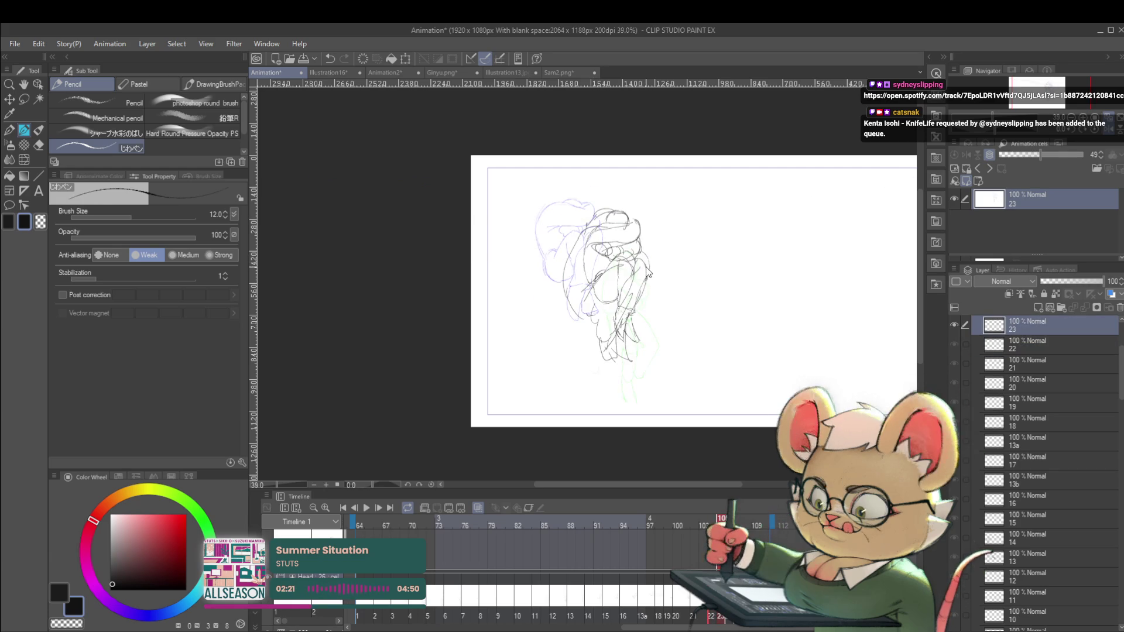
key("ctrl+t")
left_click_drag(630, 241, 621, 246)
key("Return")
Add a new cel at frame 106 and shift its sketch slightly left.
key("ctrl+shift+alt+n")
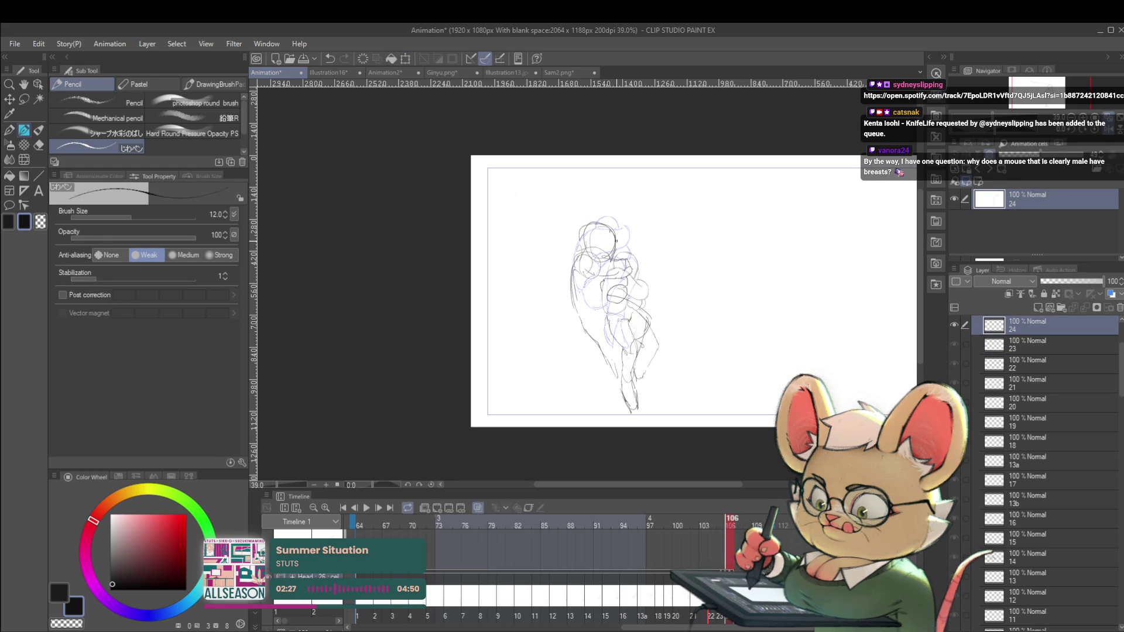
key("Left")
key("Right")
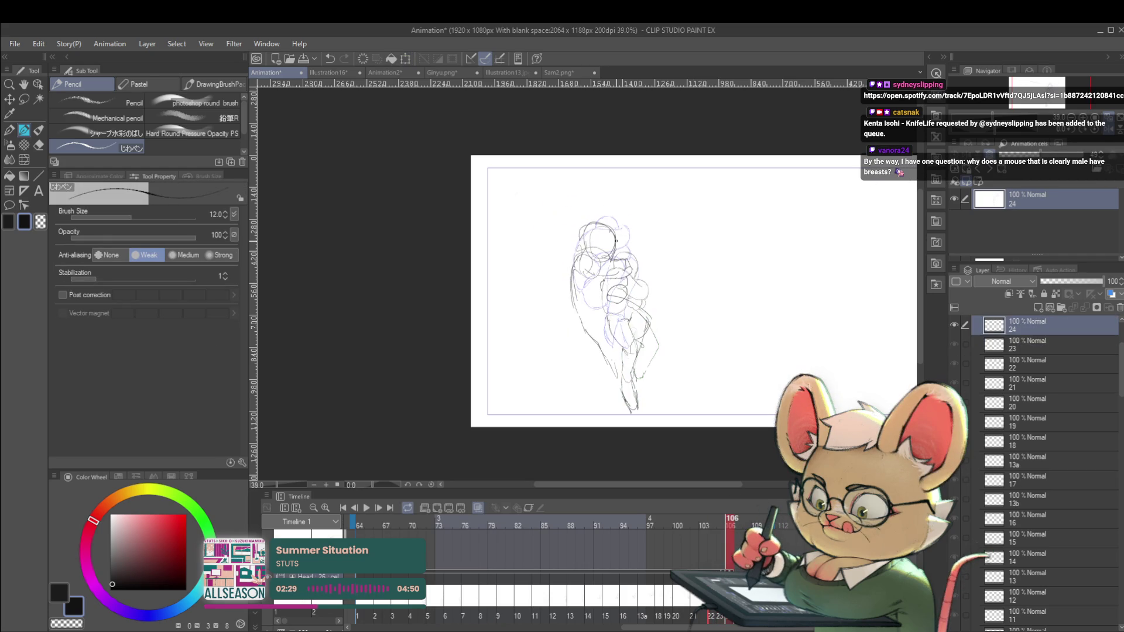
key("Left")
key("Right")
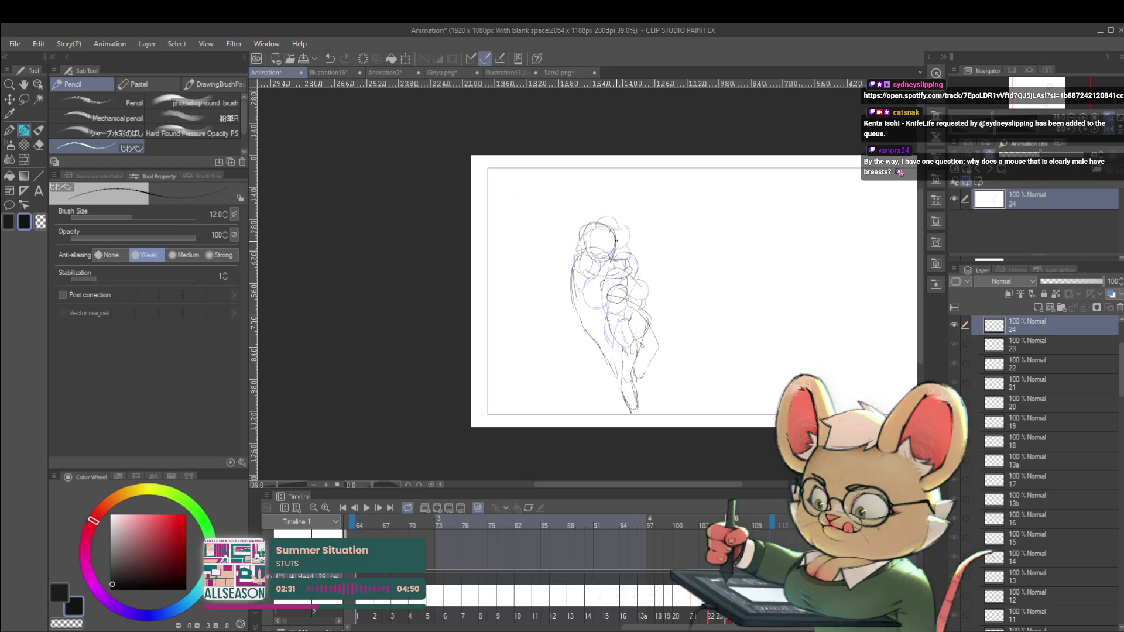
key("ctrl+t")
mouse_move(625, 265)
left_mouse_down()
mouse_move(611, 266)
mouse_move(624, 269)
left_mouse_up()
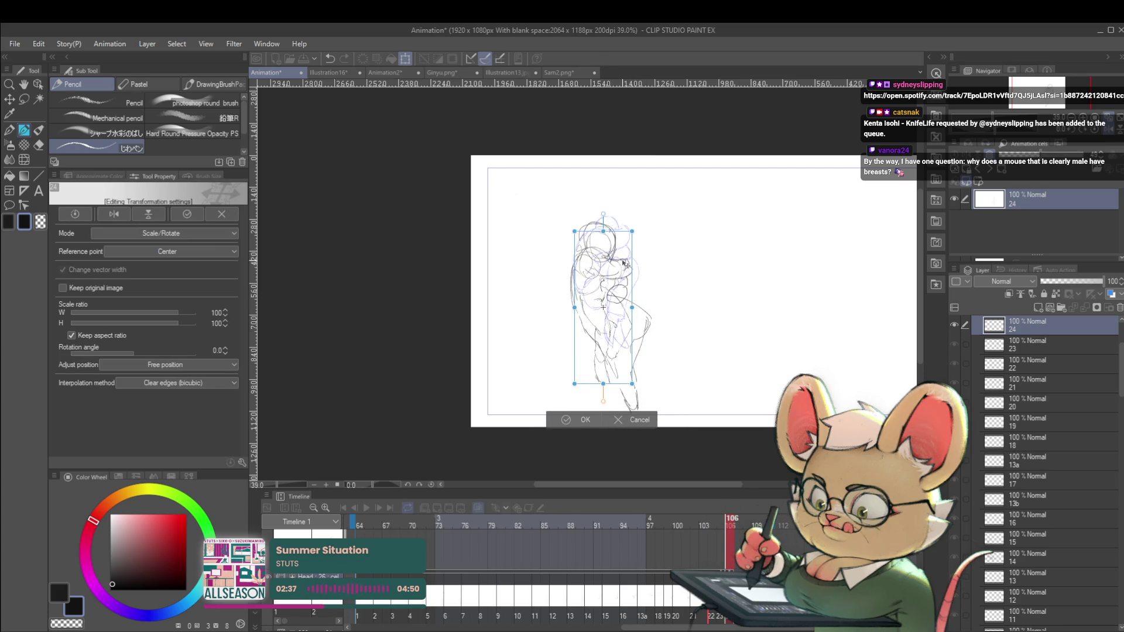
key("Return")
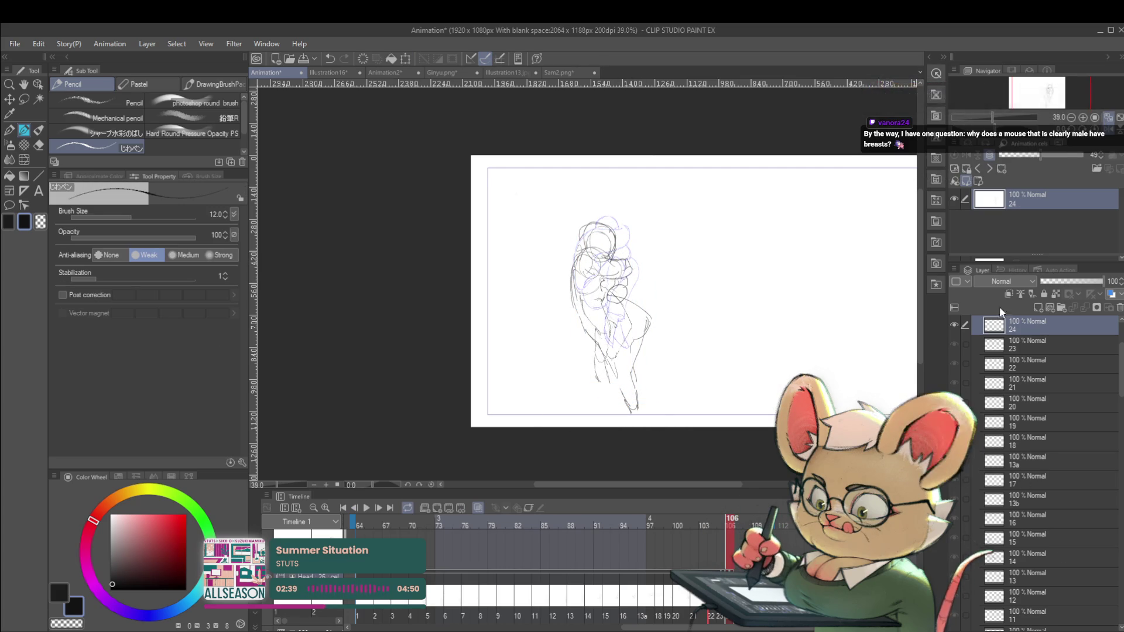
Play back the tumbling-figure animation.
scroll(982, 315, "down", 10)
scroll(963, 493, "down", 3)
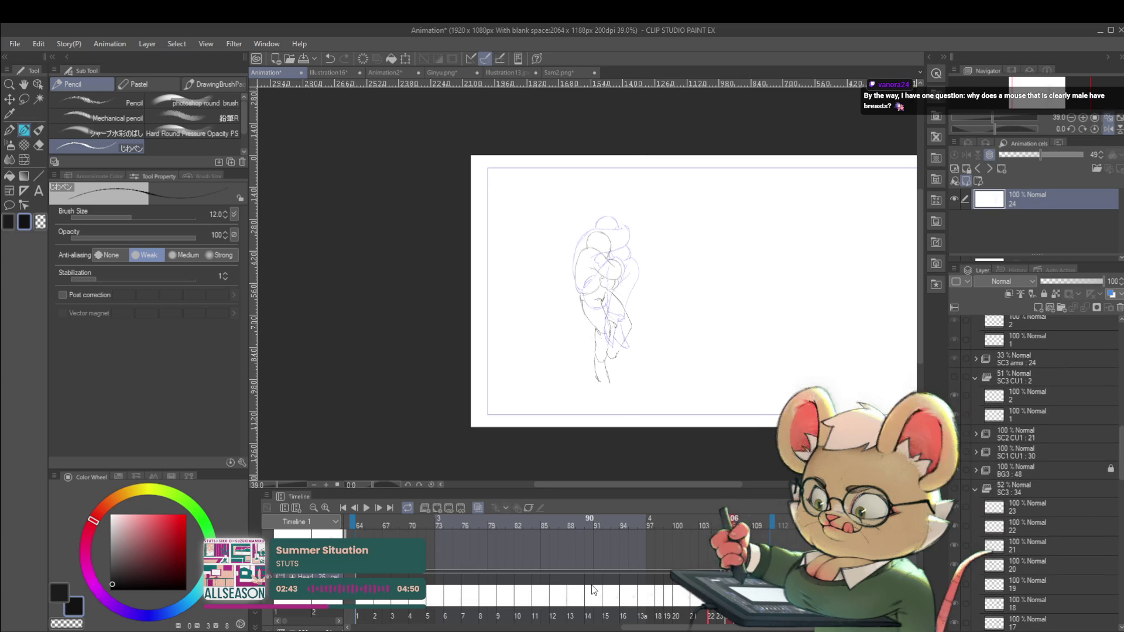
left_click(362, 513)
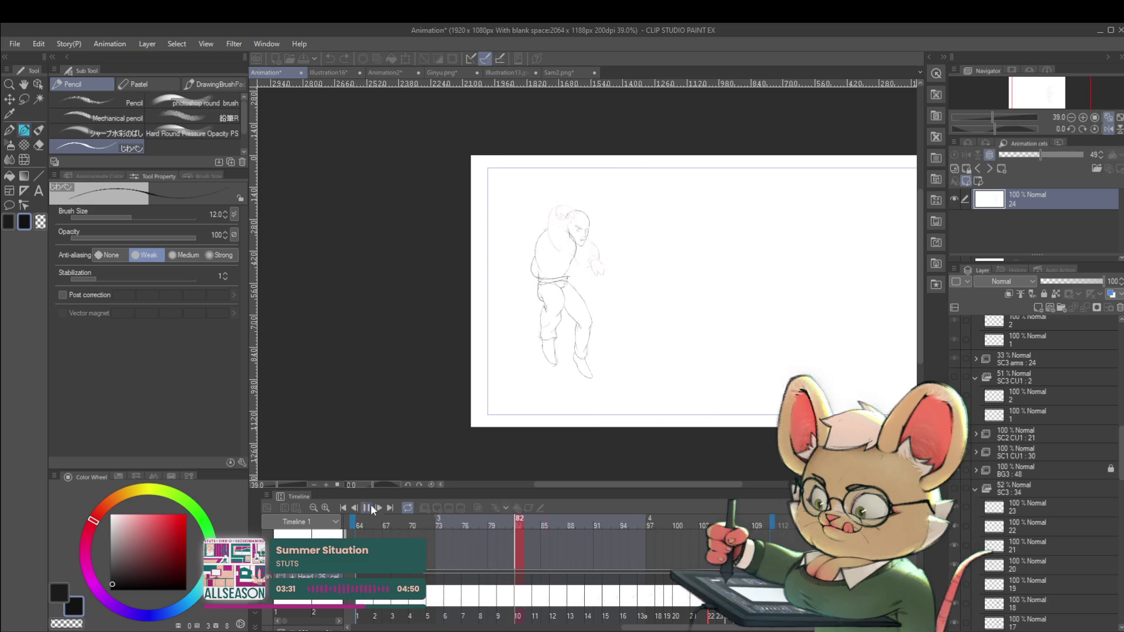
Pause playback at frame 87, then resume playing the animation.
left_click(367, 509)
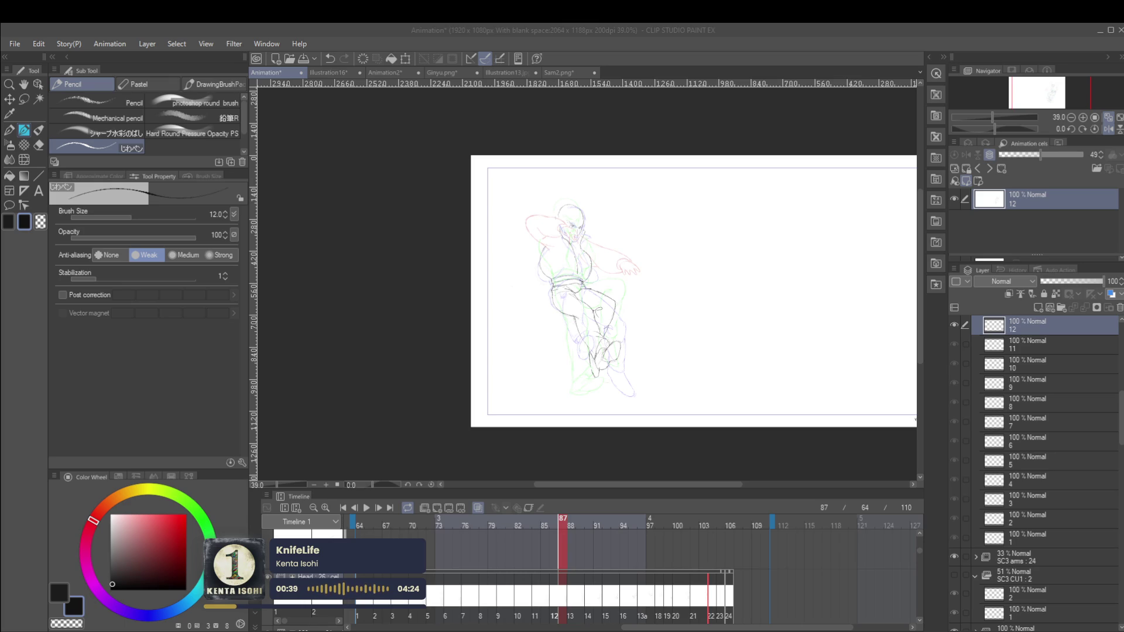
left_click(367, 508)
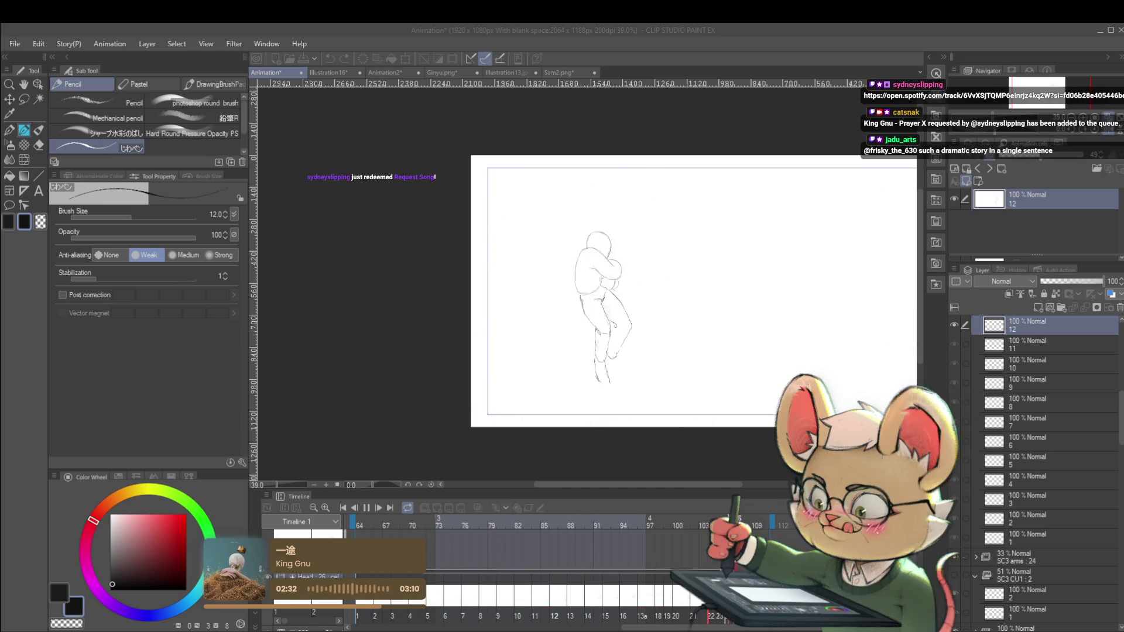
Preview the animation, stop on frame 93, and switch to another open document.
left_click(367, 510)
left_click(367, 508)
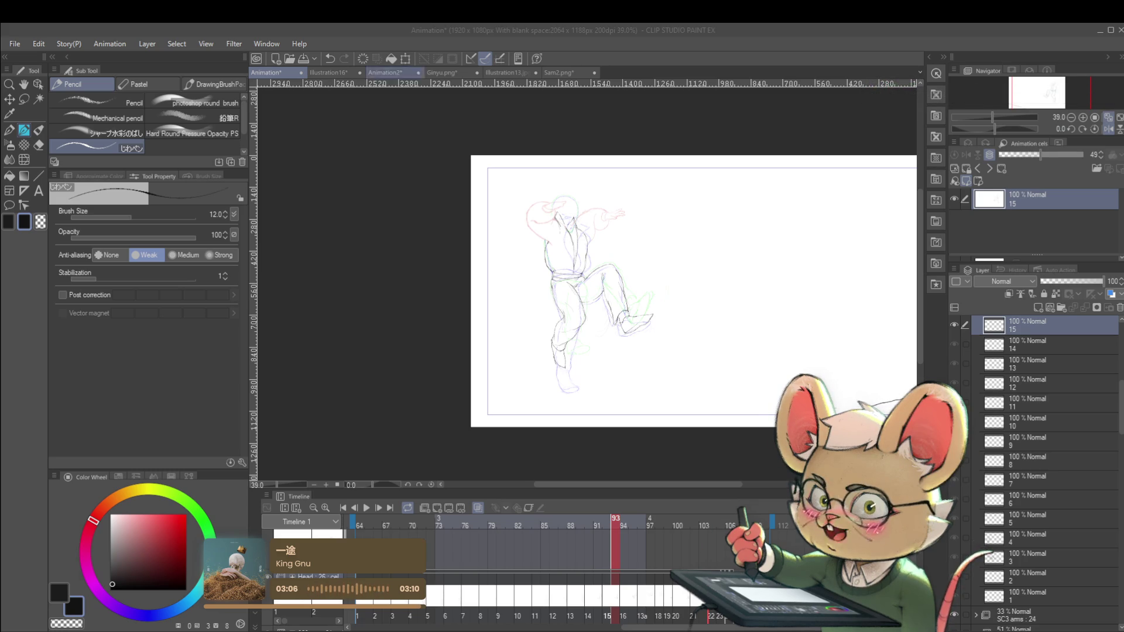
left_click(328, 72)
In Illustration13.jpg, hide the line art, show white Layer 1, and paste the reference image.
left_click(400, 72)
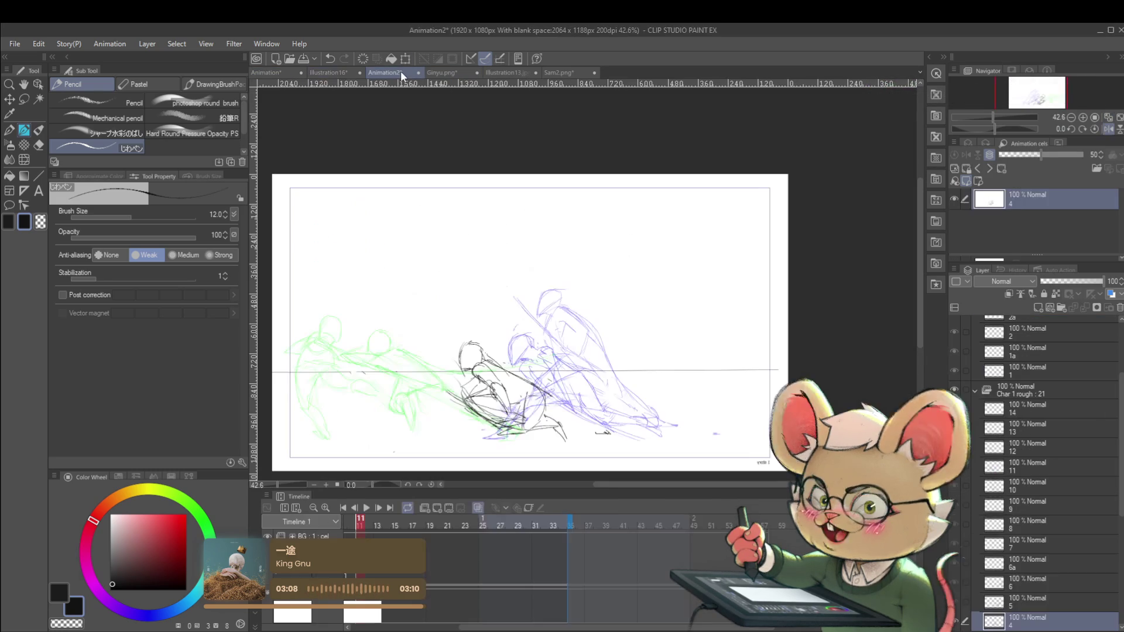
left_click(445, 70)
left_click(507, 71)
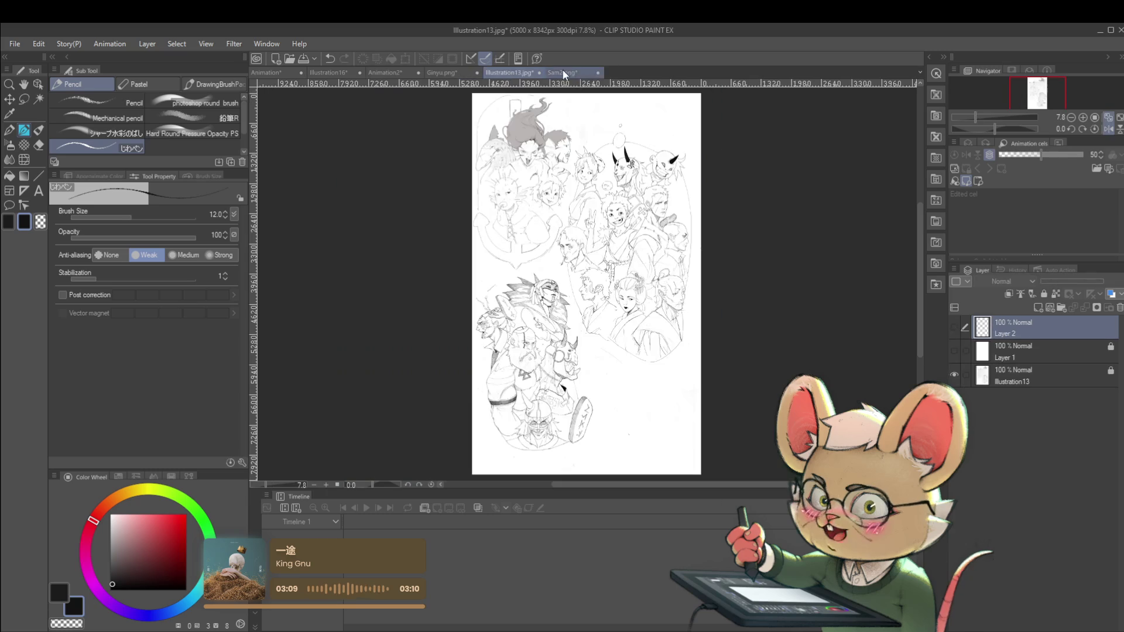
left_click(565, 72)
left_click(516, 72)
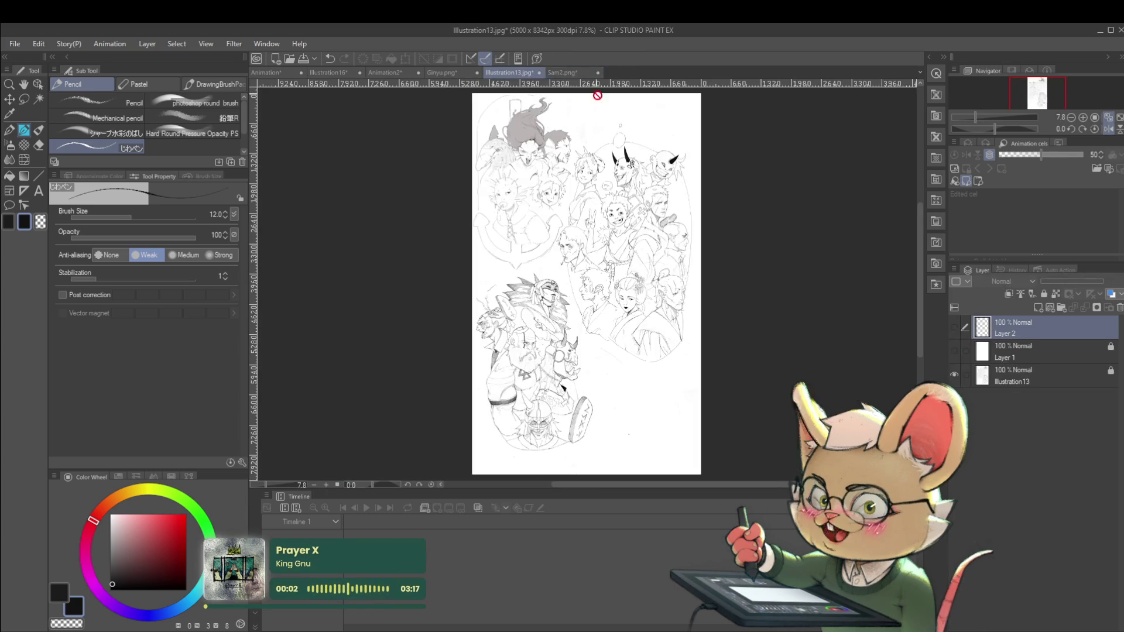
left_click(954, 375)
left_click(954, 350)
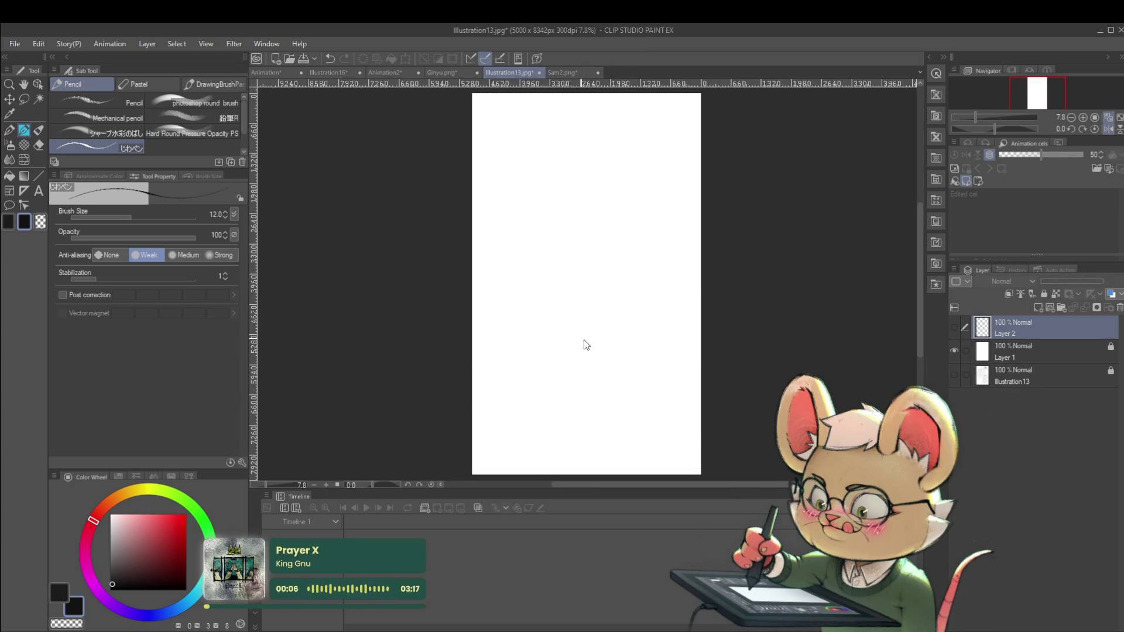
key("ctrl+v")
key("ctrl+t")
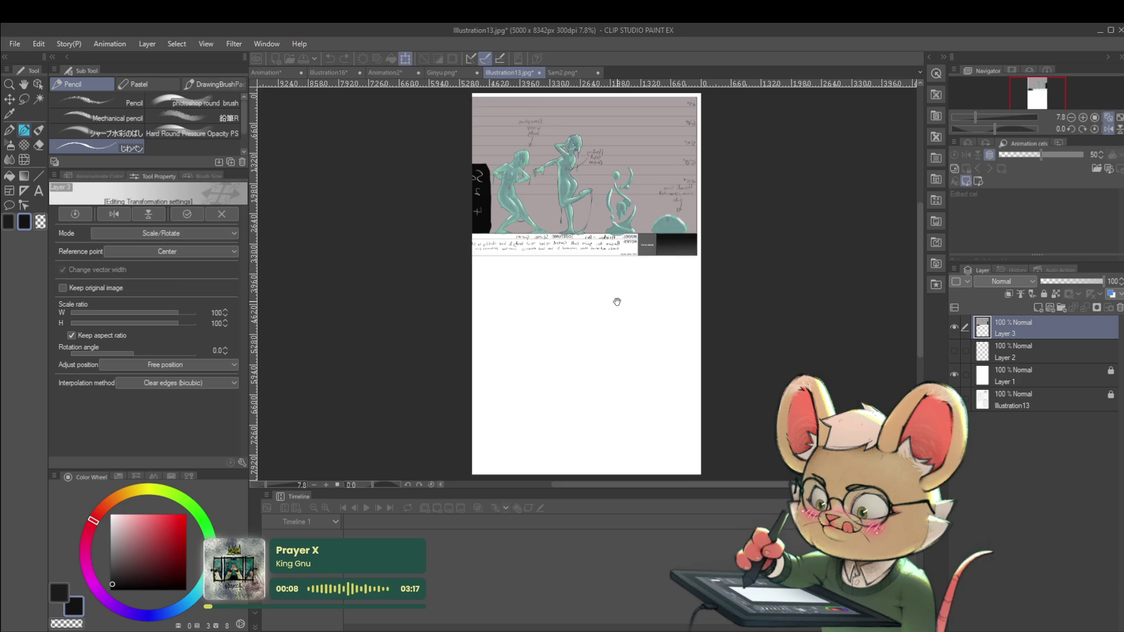
Rotate the pasted sheet a quarter turn and turn the canvas view to about -90°.
mouse_move(718, 151)
left_mouse_down()
mouse_move(732, 188)
mouse_move(571, 410)
mouse_move(554, 414)
mouse_move(658, 314)
mouse_move(722, 206)
mouse_move(709, 237)
mouse_move(731, 229)
left_mouse_up()
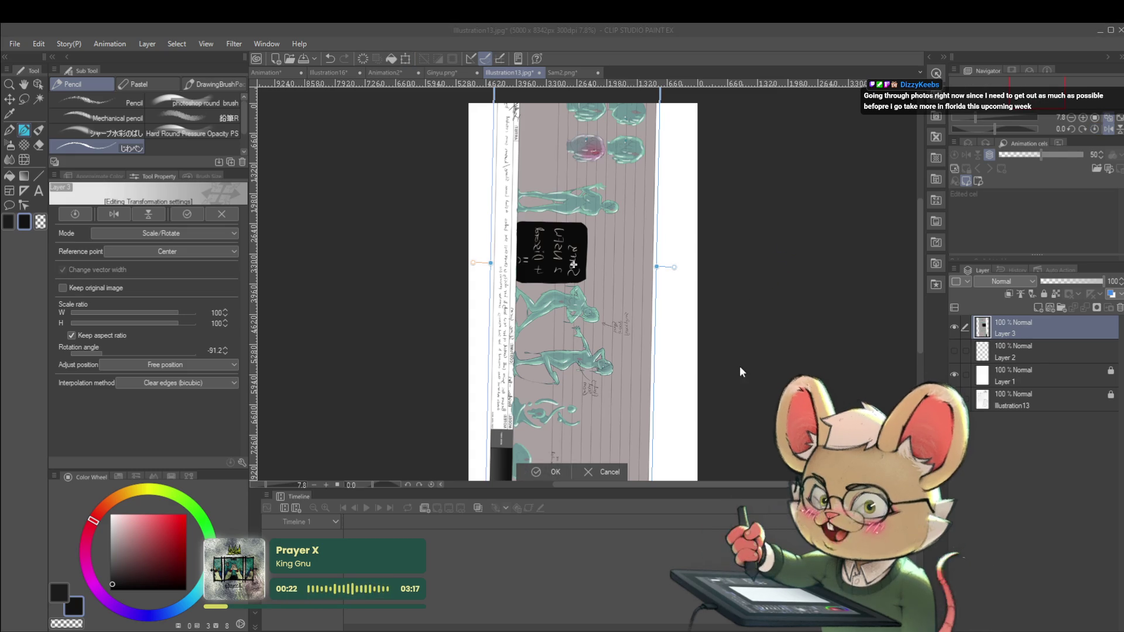
key("Return")
key("r")
mouse_move(739, 388)
left_mouse_down()
mouse_move(721, 243)
mouse_move(585, 196)
mouse_move(595, 195)
left_mouse_up()
key("p")
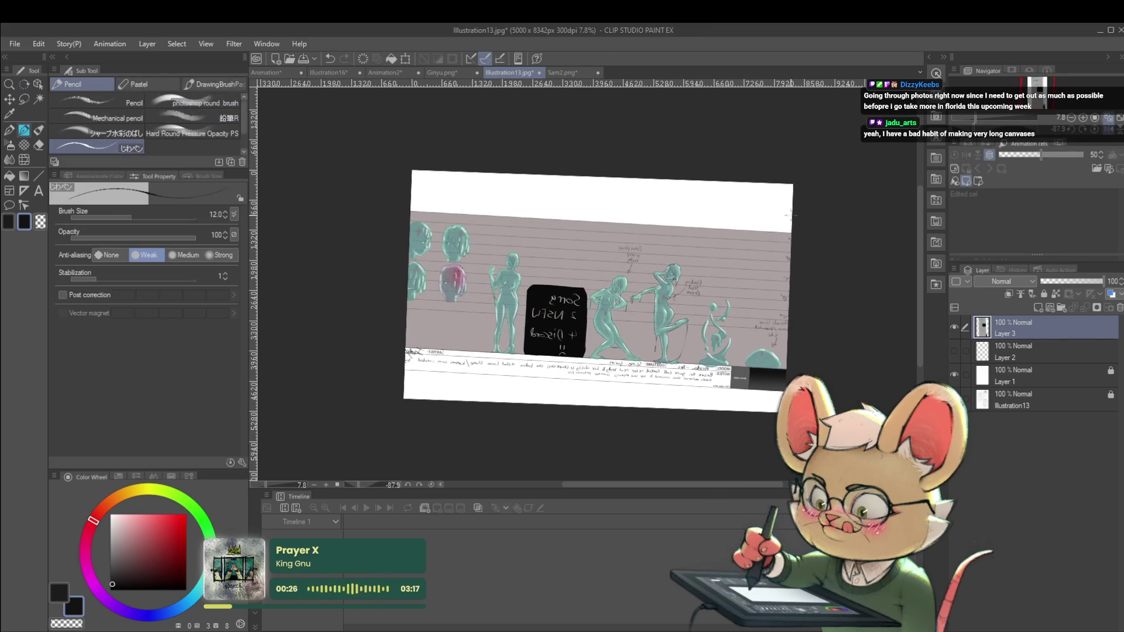
scroll(795, 234, "up", 3)
scroll(796, 235, "down", 2)
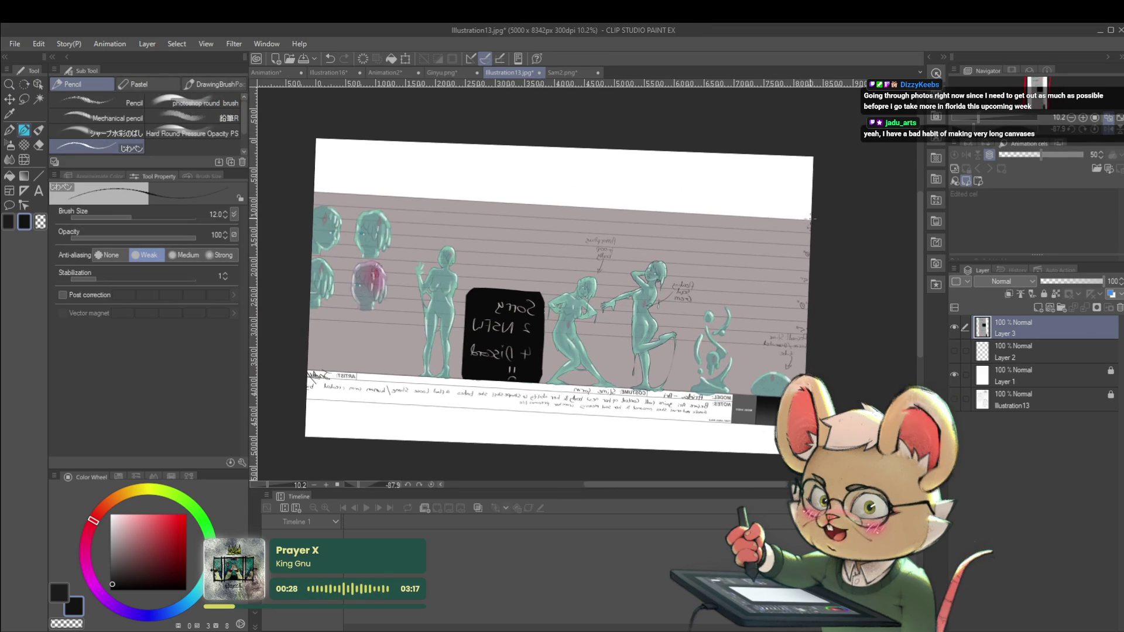
key("r")
left_click_drag(814, 246, 828, 216)
key("p")
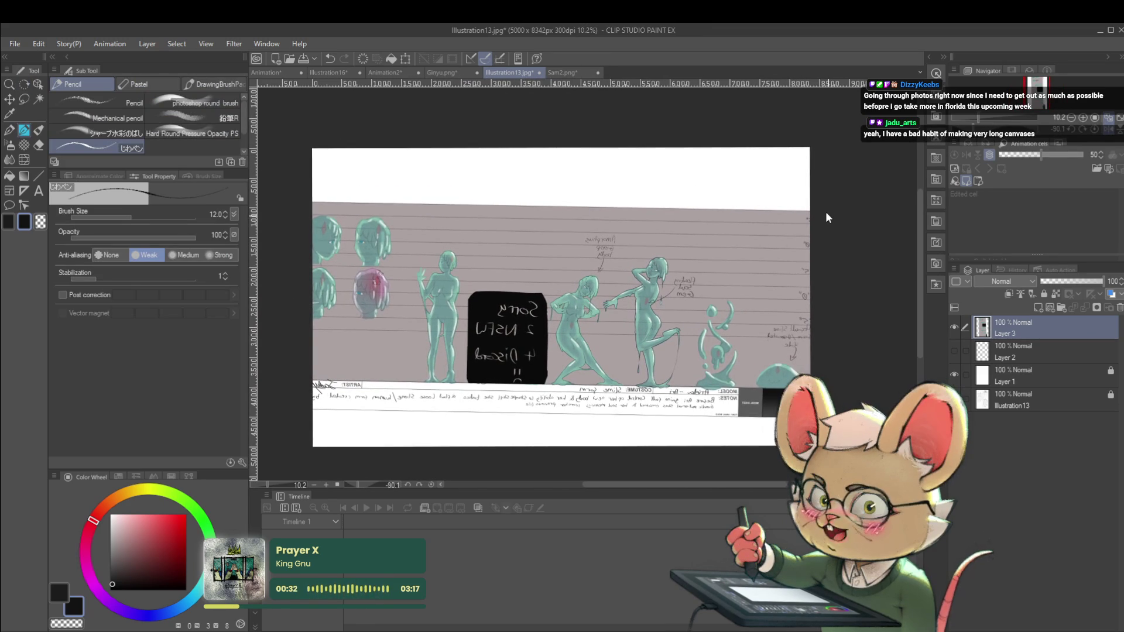
Shrink the sheet to 82%, flip it vertically, and tilt it about -1.2° to level it.
key("ctrl+t")
left_click_drag(822, 197, 783, 203)
left_click_drag(764, 276, 776, 277)
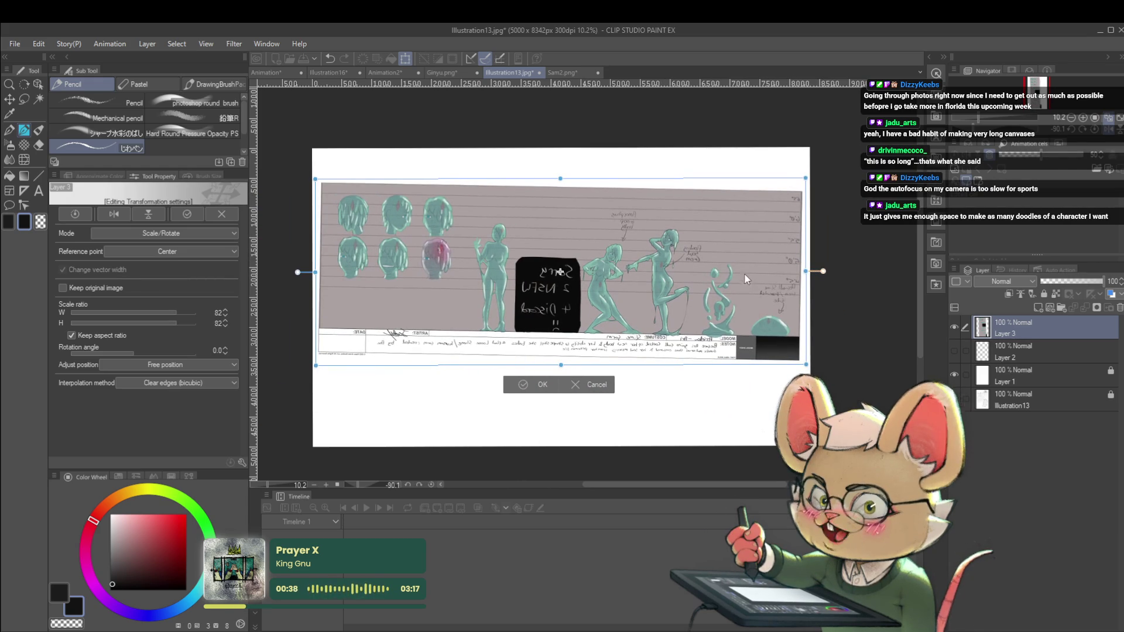
left_click(113, 214)
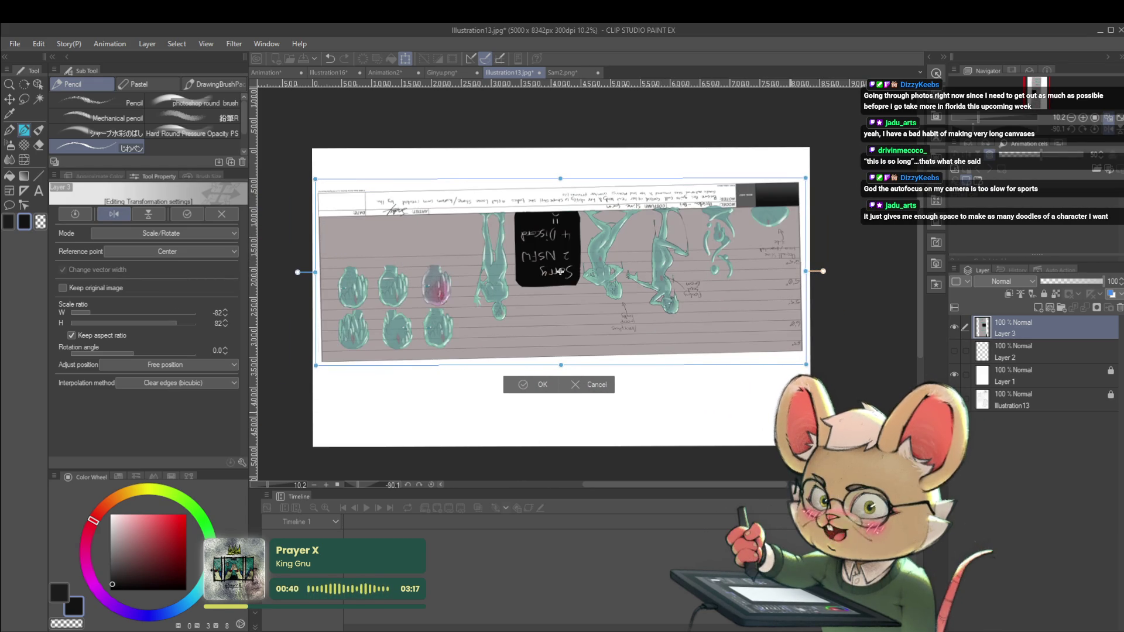
key("ctrl+z")
key("ctrl+shift+v")
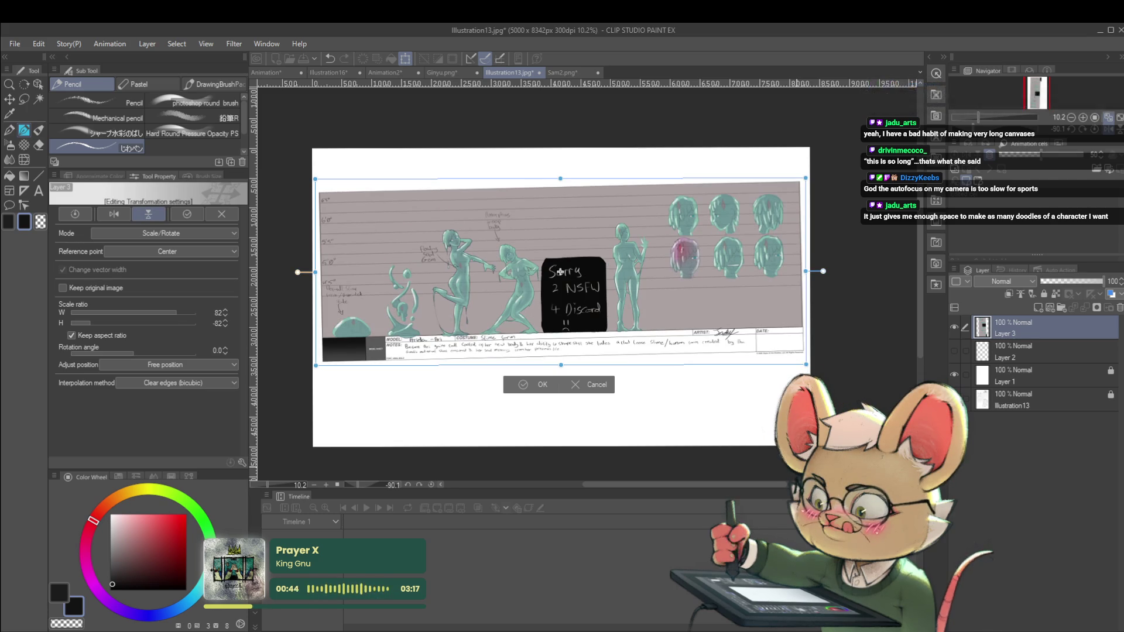
key("Return")
key("ctrl+t")
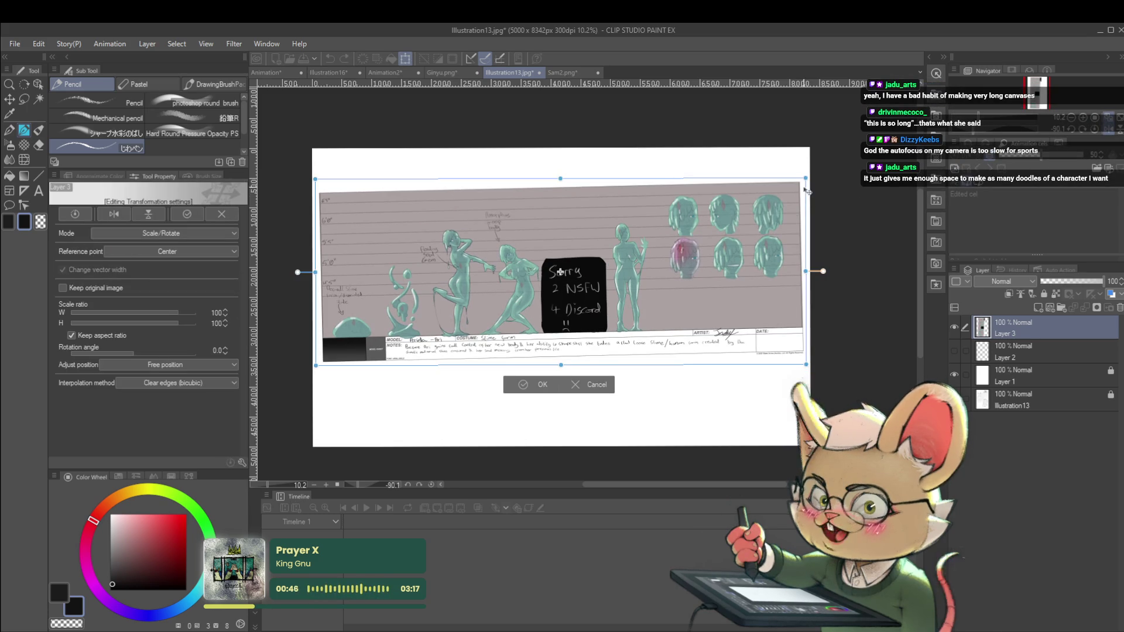
left_click_drag(820, 166, 822, 171)
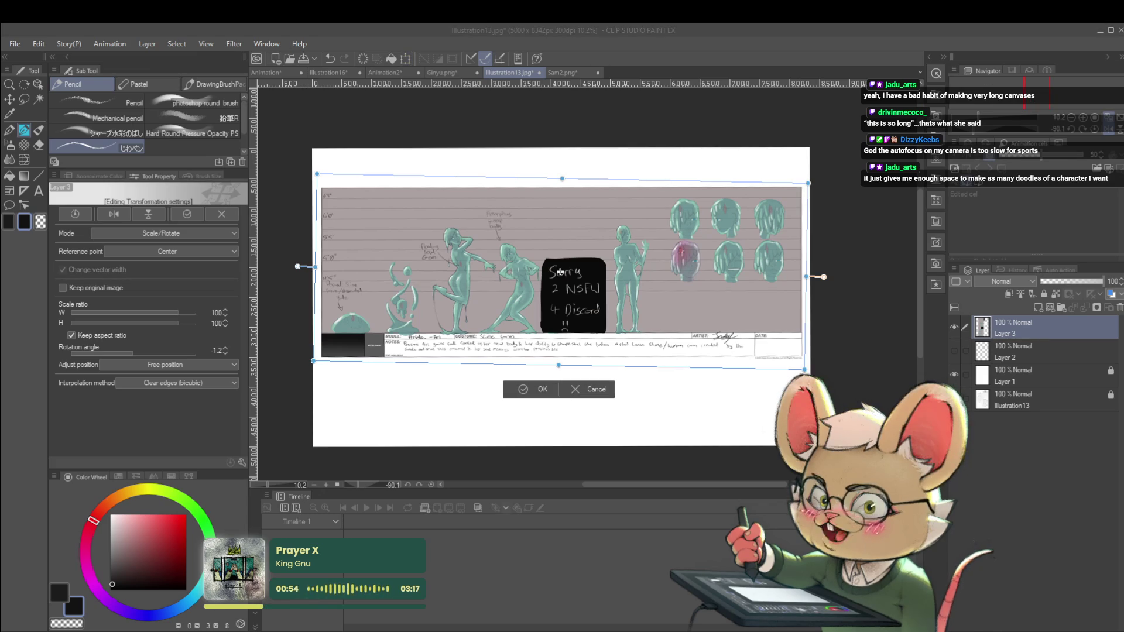
key("Return")
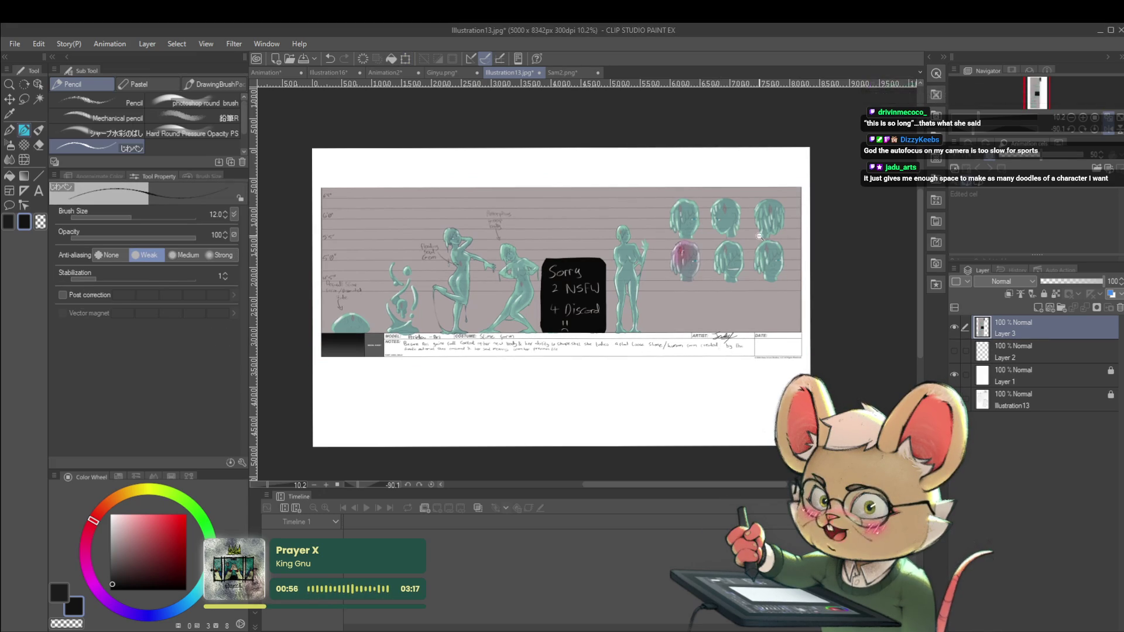
Zoom in on the right-side heads and sketch a red hair line on the bottom-middle head.
scroll(758, 264, "up", 3)
left_click_drag(755, 284, 703, 361)
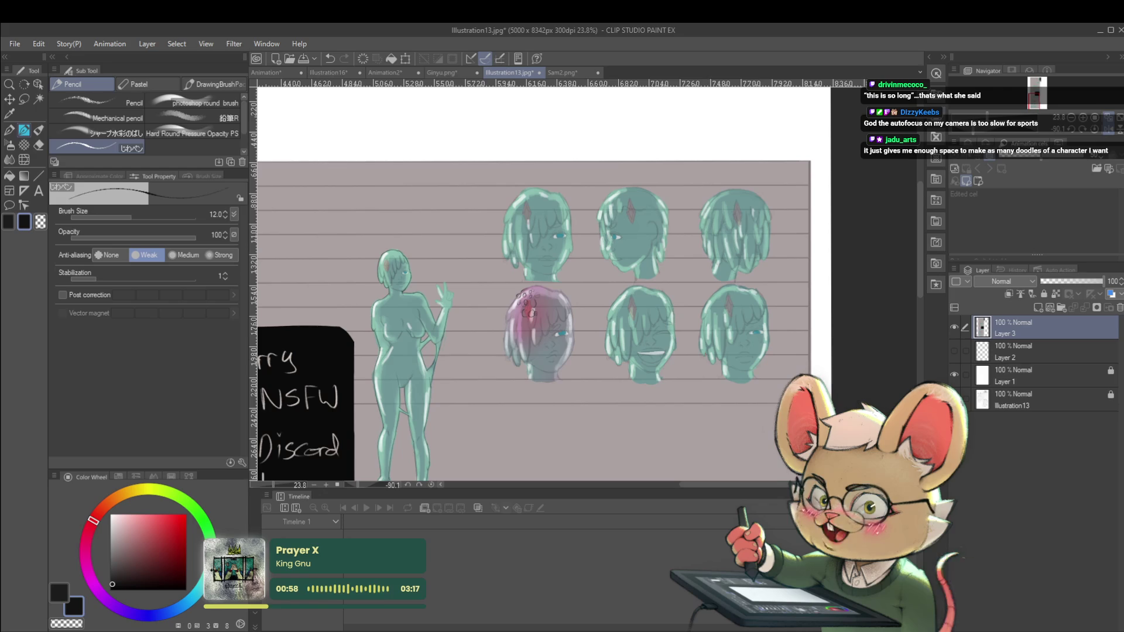
scroll(733, 274, "up", 2)
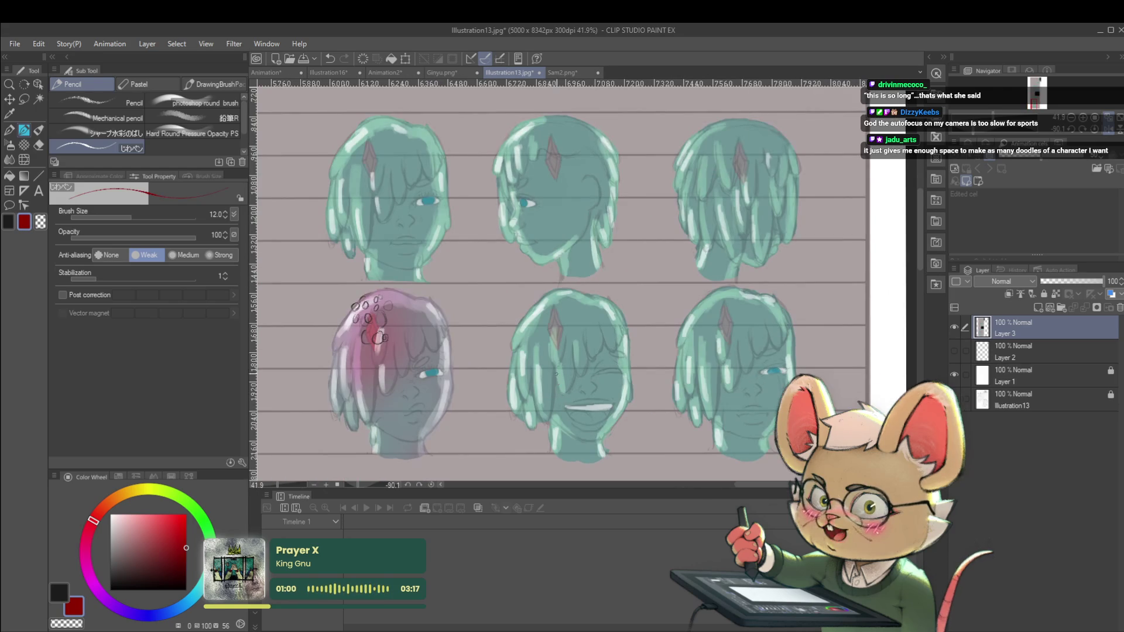
mouse_move(557, 360)
left_mouse_down()
mouse_move(574, 347)
mouse_move(589, 359)
mouse_move(603, 338)
left_mouse_up()
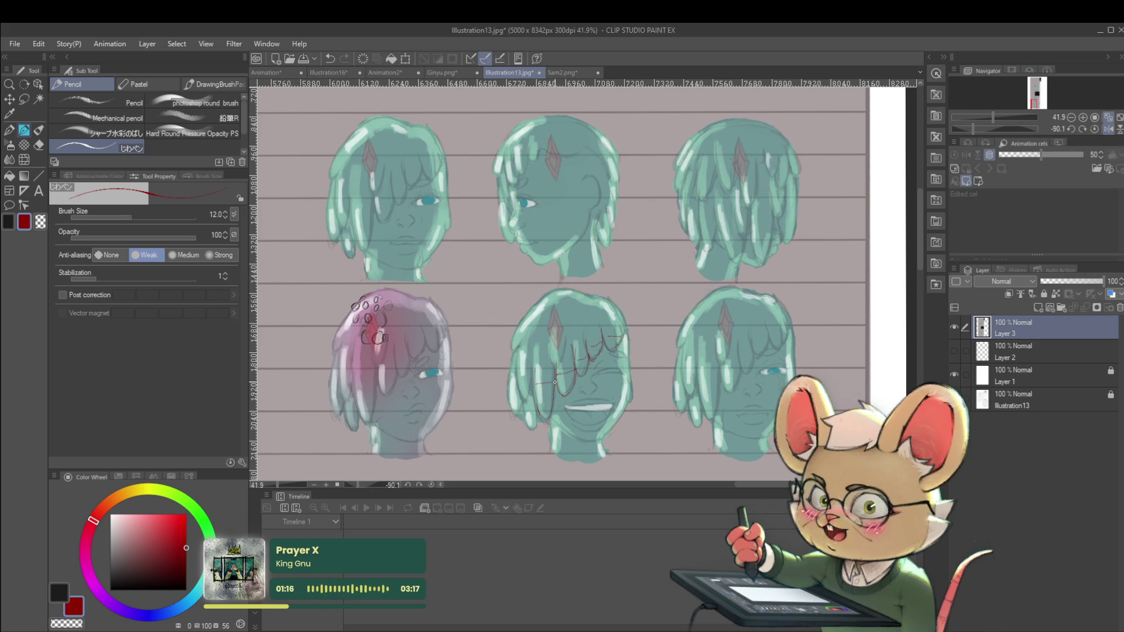
scroll(598, 366, "down", 2)
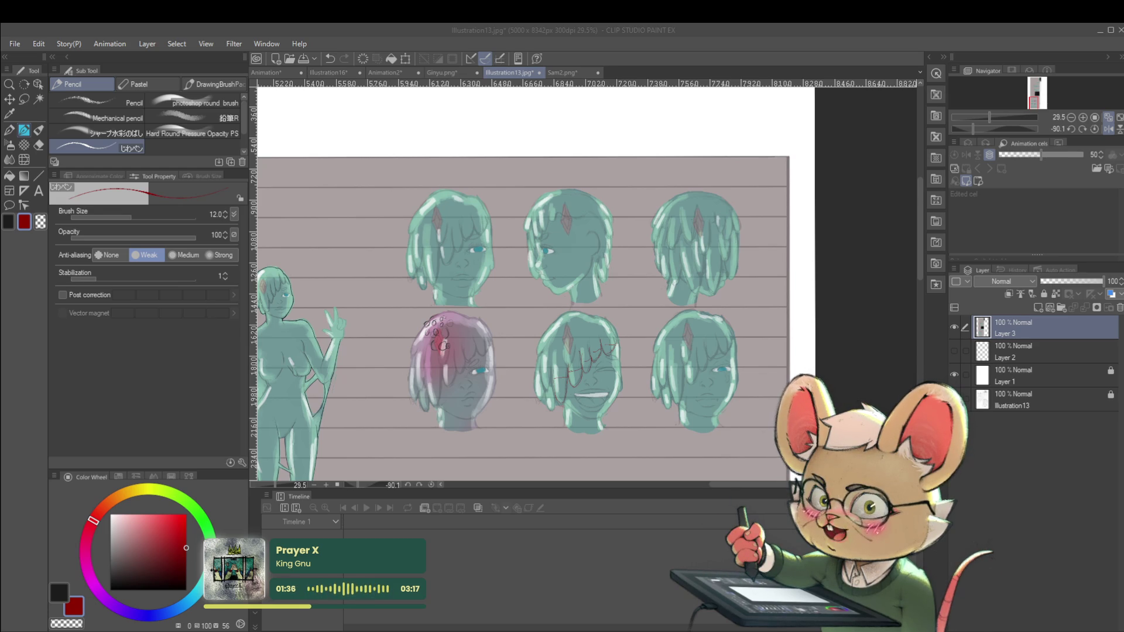
scroll(595, 298, "down", 3)
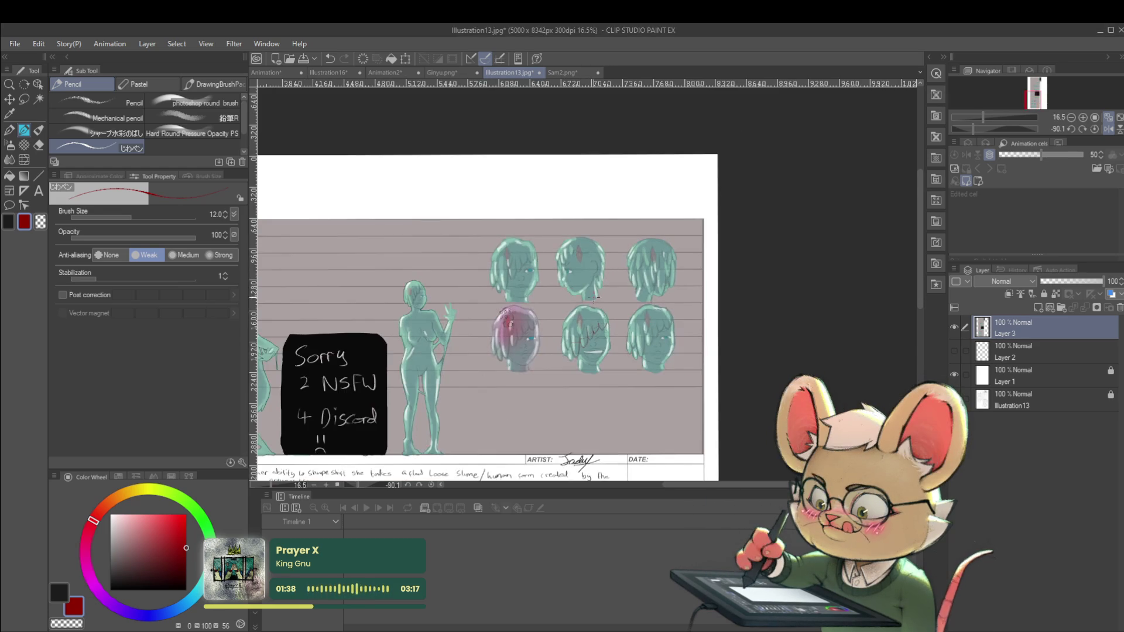
Rotate the Layer 4 reference upright, enlarge it to about 152%, and place it on the sheet.
key("ctrl+t")
scroll(527, 293, "down", 4)
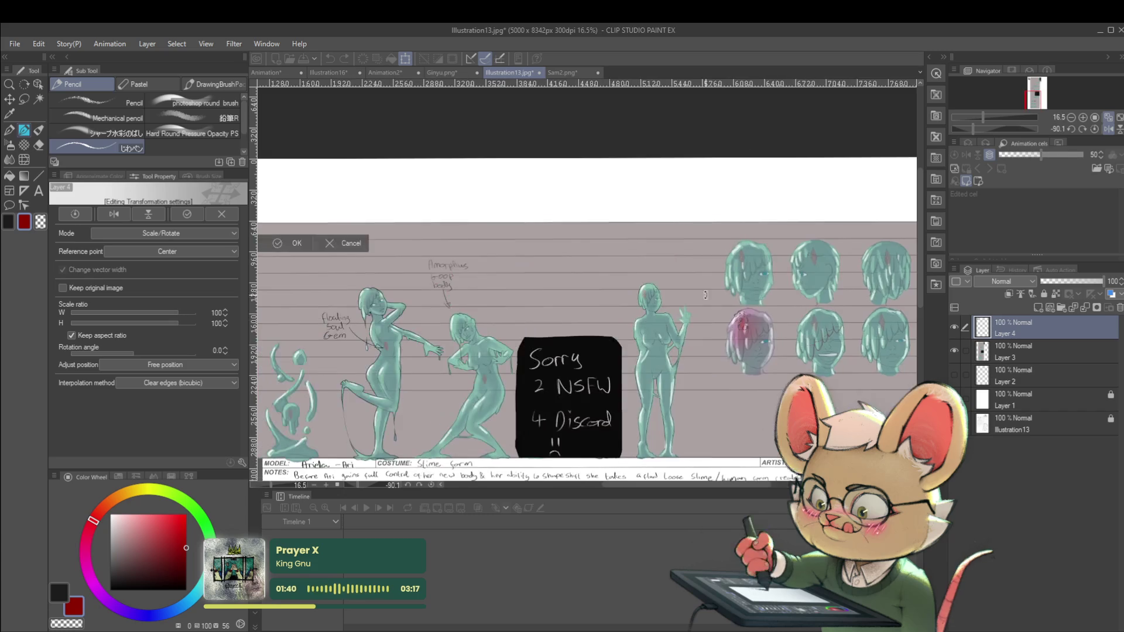
mouse_move(405, 236)
left_mouse_down()
mouse_move(410, 274)
mouse_move(389, 304)
left_mouse_up()
mouse_move(362, 262)
left_mouse_down()
mouse_move(471, 318)
mouse_move(598, 340)
left_mouse_up()
scroll(598, 340, "up", 4)
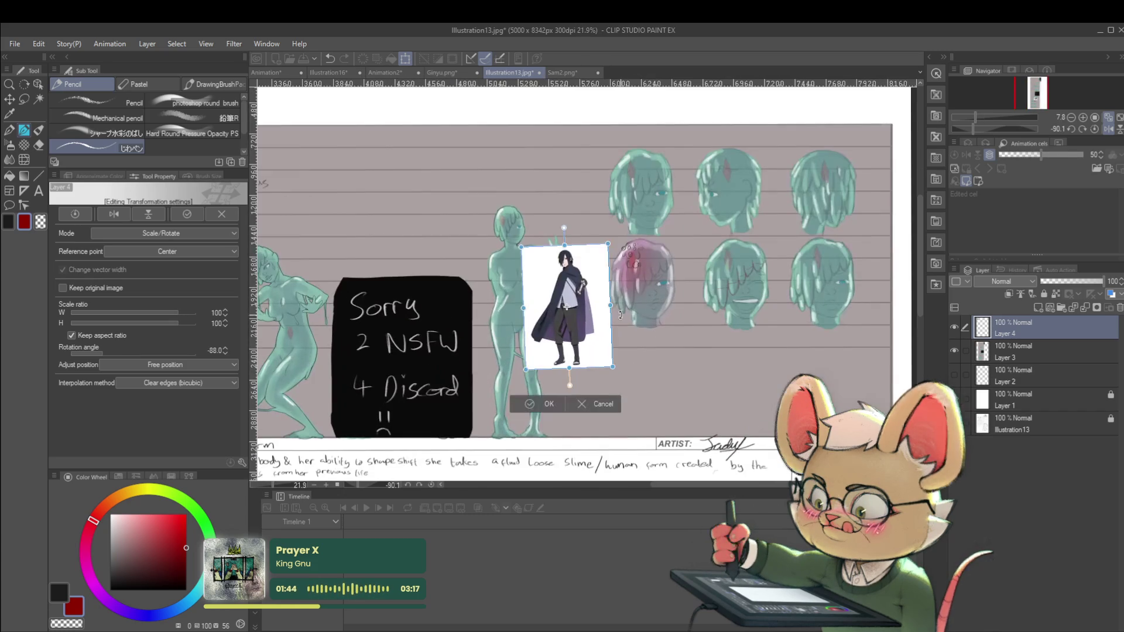
scroll(556, 234, "down", 2)
mouse_move(552, 212)
left_mouse_down()
mouse_move(566, 294)
mouse_move(631, 205)
left_mouse_up()
left_click_drag(724, 210, 531, 320)
left_click_drag(378, 346, 458, 306)
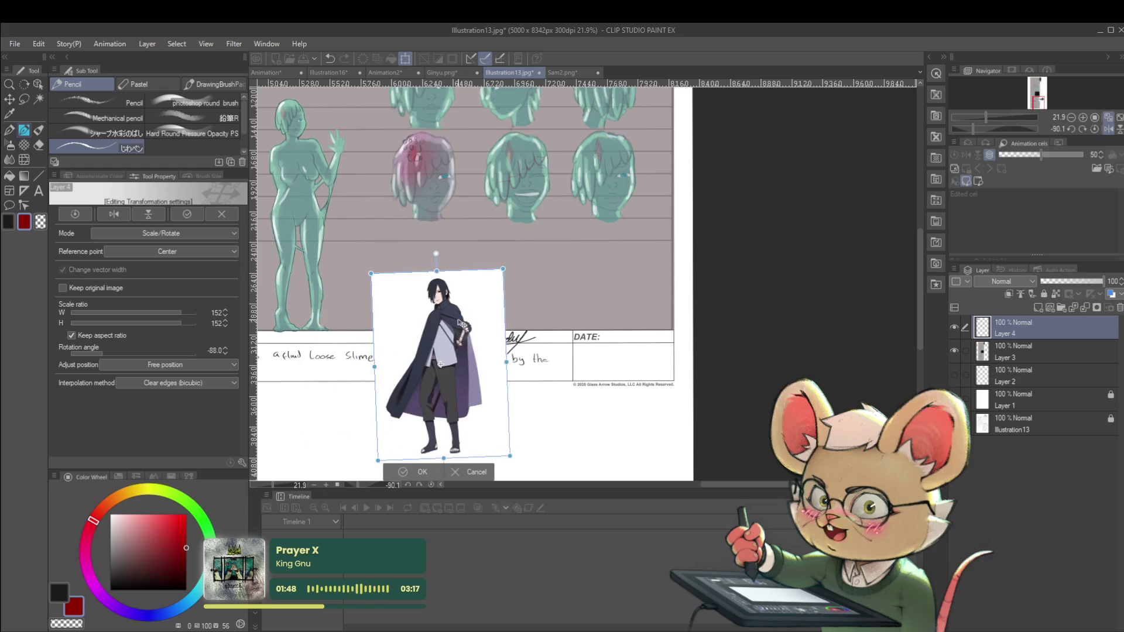
key("Return")
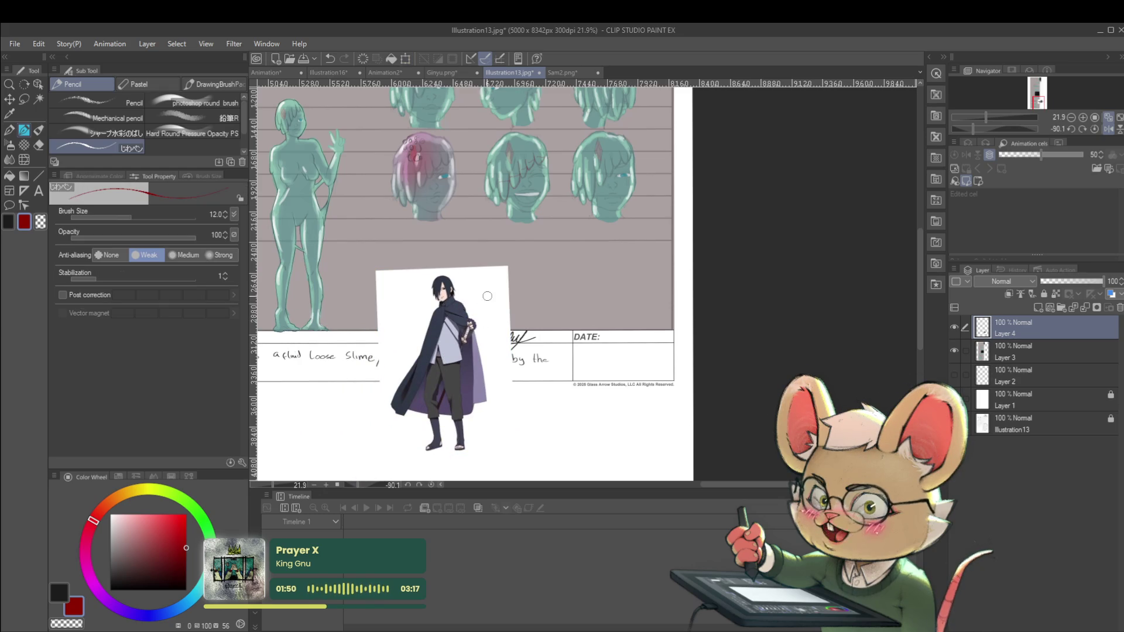
Erase the reference's lower body and card edge, enlarge it to 176%, and move it above ARTIST.
mouse_move(506, 290)
left_mouse_down()
mouse_move(353, 408)
mouse_move(426, 360)
left_mouse_up()
mouse_move(454, 324)
left_mouse_down()
mouse_move(367, 457)
mouse_move(577, 340)
mouse_move(475, 434)
left_mouse_up()
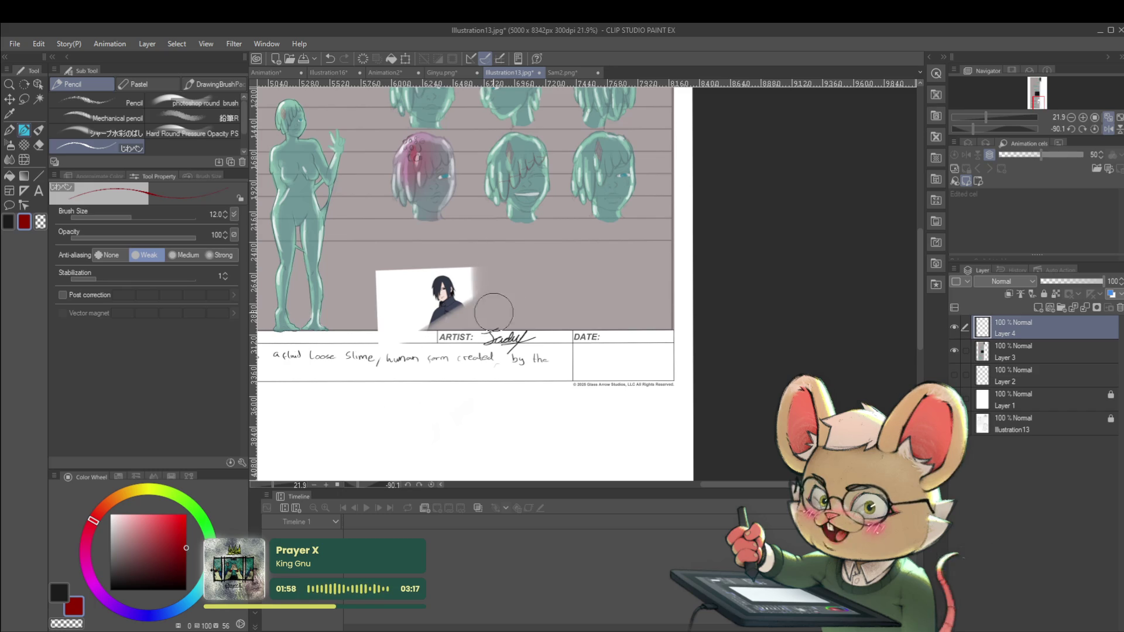
mouse_move(489, 250)
left_mouse_down()
mouse_move(377, 351)
mouse_move(394, 352)
mouse_move(408, 376)
left_mouse_up()
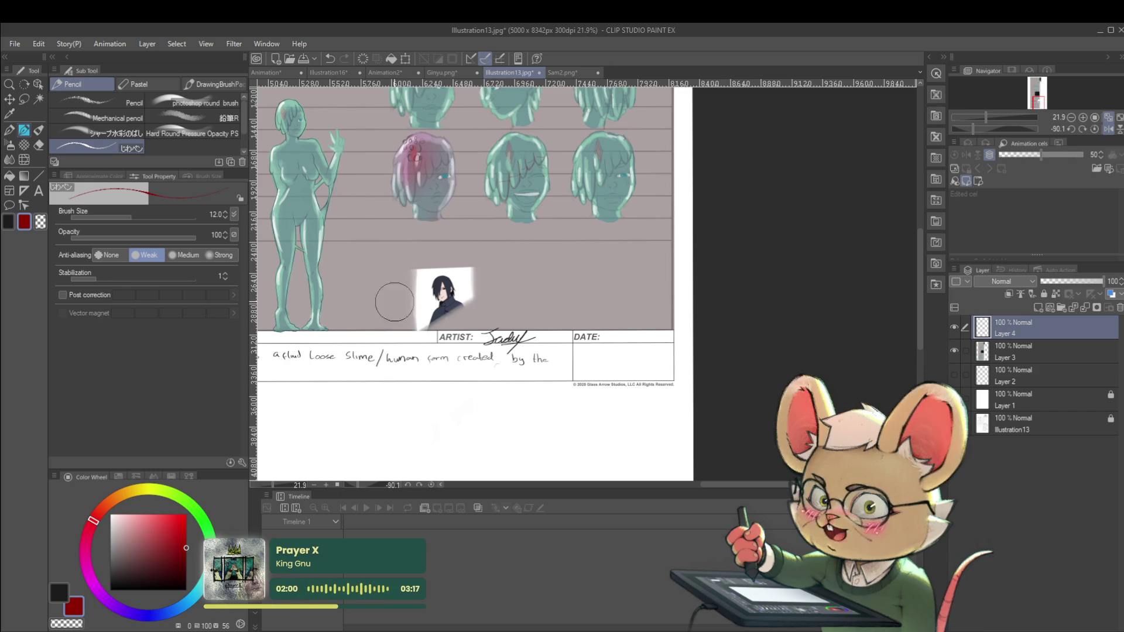
key("ctrl+t")
mouse_move(518, 464)
left_mouse_down()
mouse_move(568, 434)
mouse_move(575, 387)
left_mouse_up()
scroll(574, 387, "up", 1)
left_click_drag(527, 305, 486, 252)
scroll(482, 212, "up", 5)
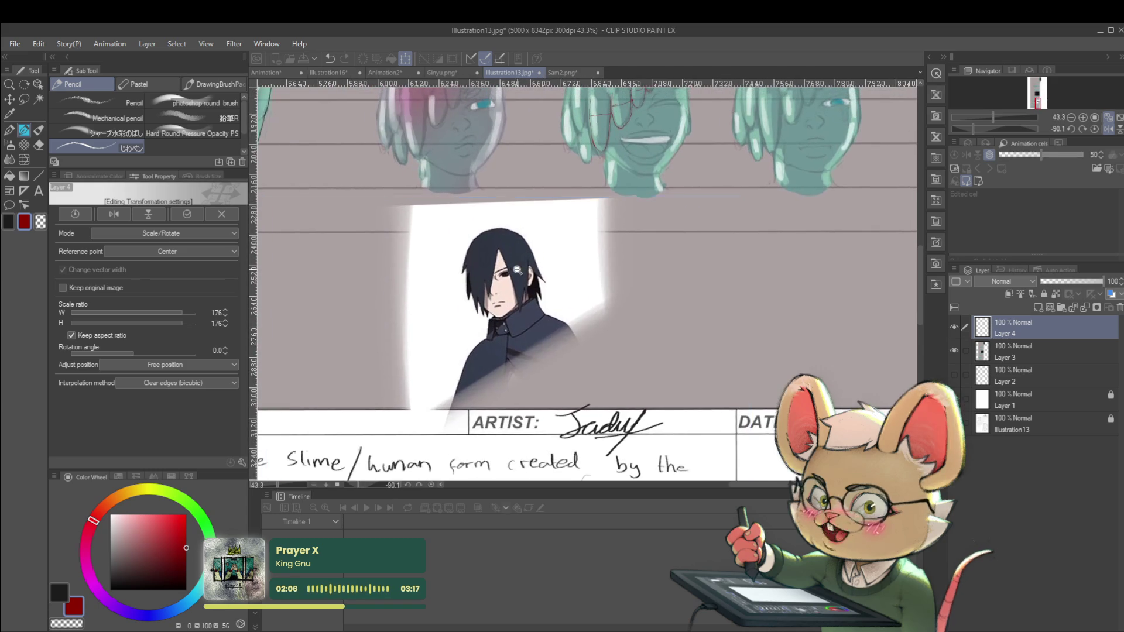
key("Return")
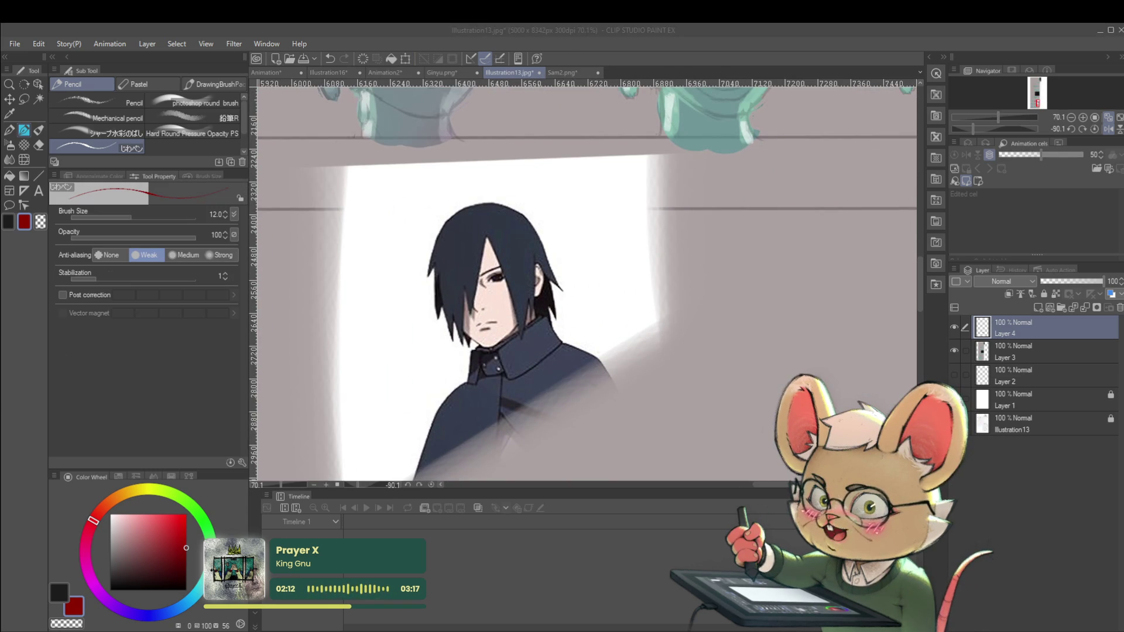
Draw a short red line, then reposition the reference next to the bottom-middle head.
left_click_drag(736, 322, 650, 393)
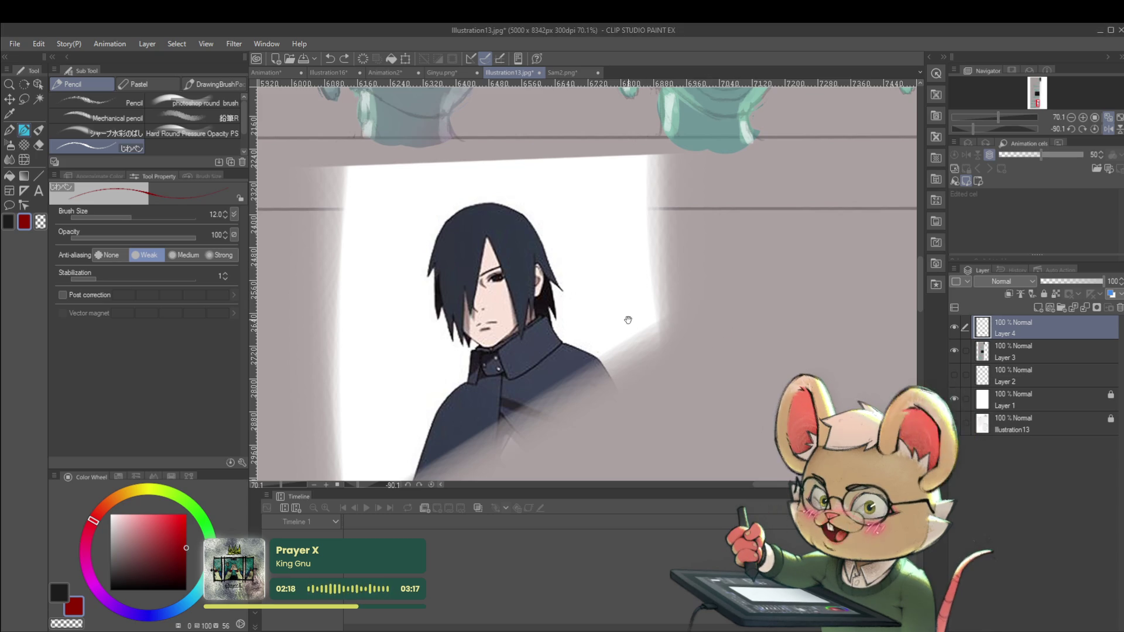
scroll(636, 316, "up", 2)
scroll(640, 320, "down", 2)
left_click_drag(611, 346, 552, 392)
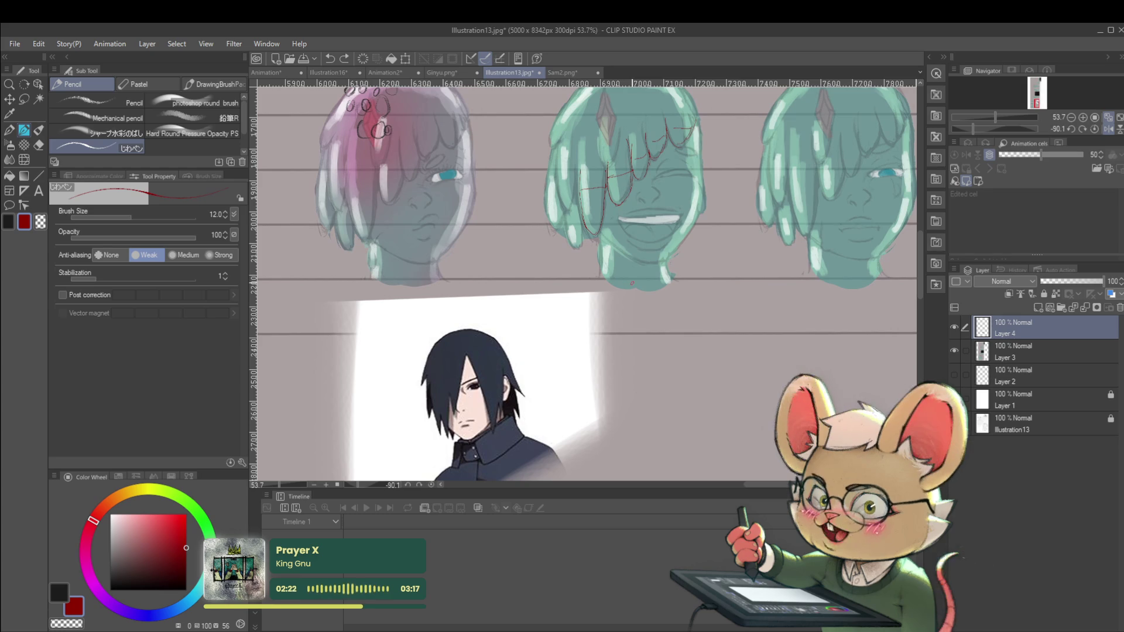
left_click_drag(608, 300, 660, 276)
key("ctrl+t")
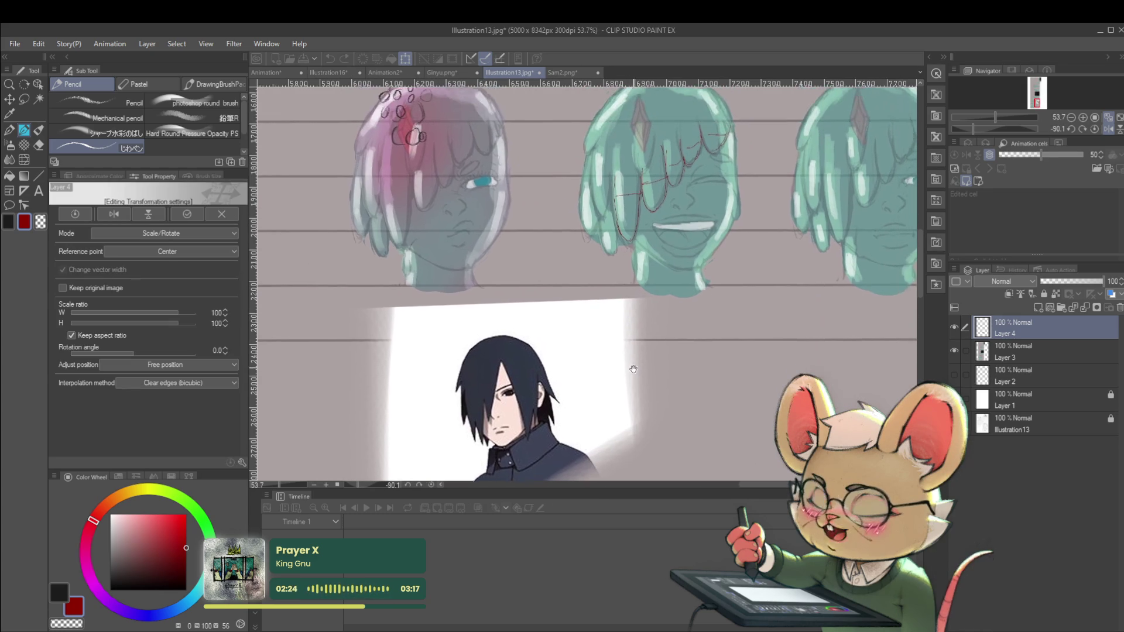
left_click_drag(582, 326, 540, 162)
left_click_drag(682, 224, 614, 342)
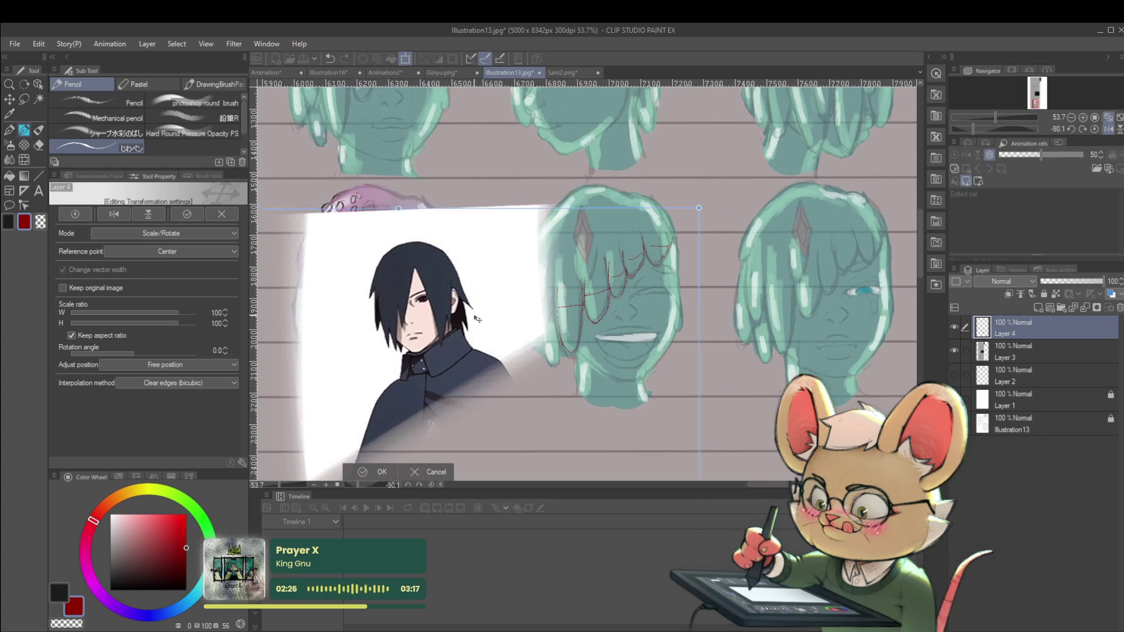
left_click_drag(500, 320, 471, 328)
key("Return")
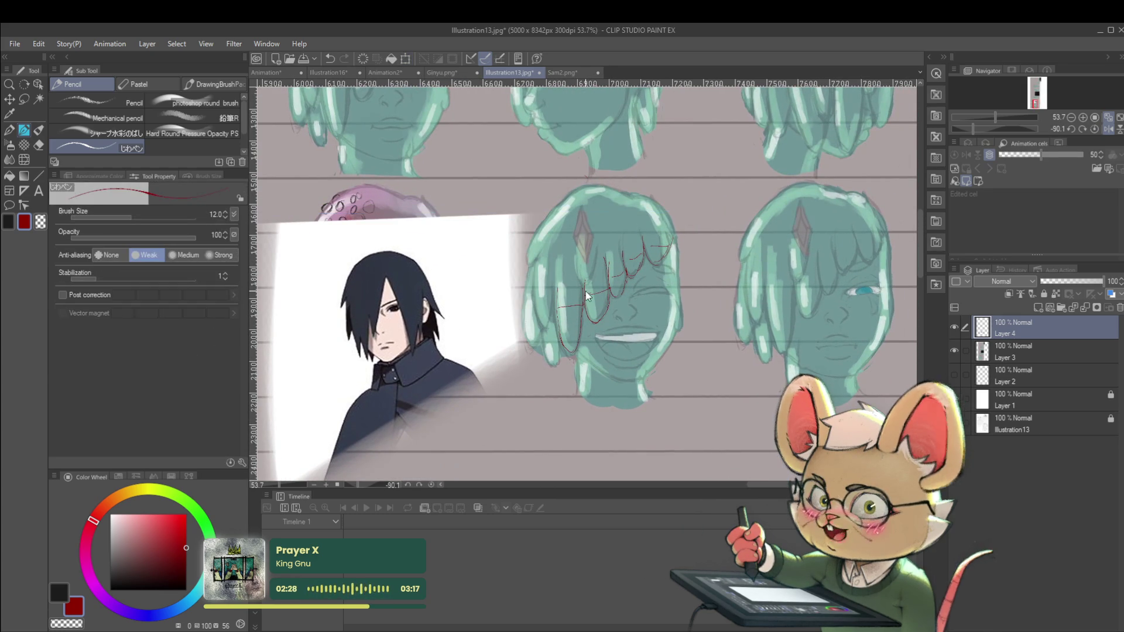
scroll(370, 293, "up", 2)
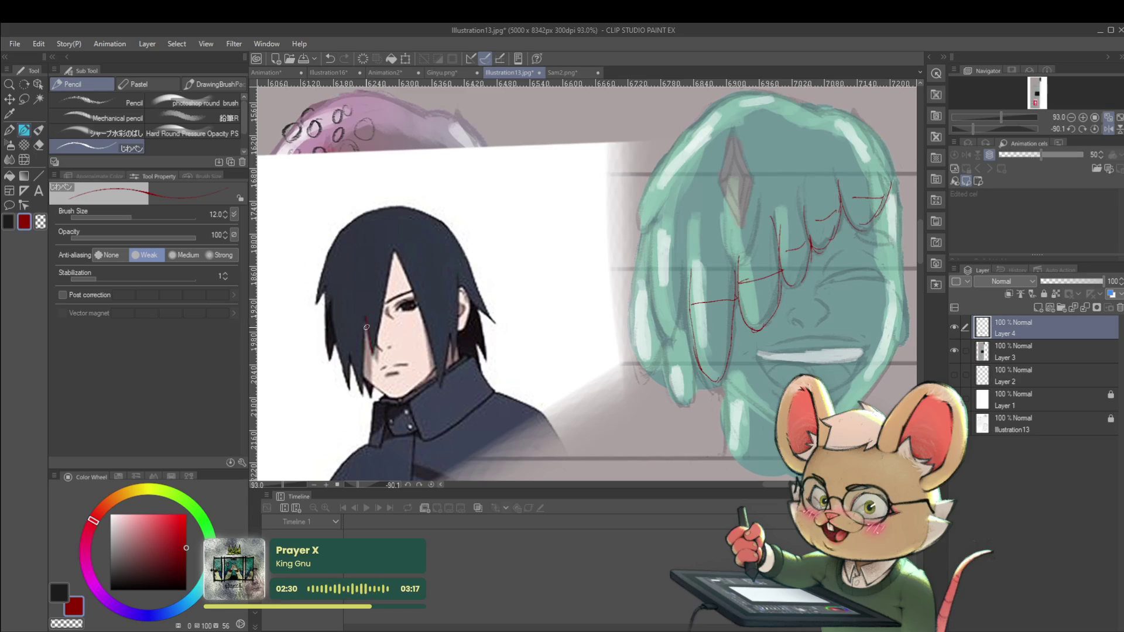
Trace red lines along the reference's hair tip and strands, undoing stray strokes.
key("ctrl+z")
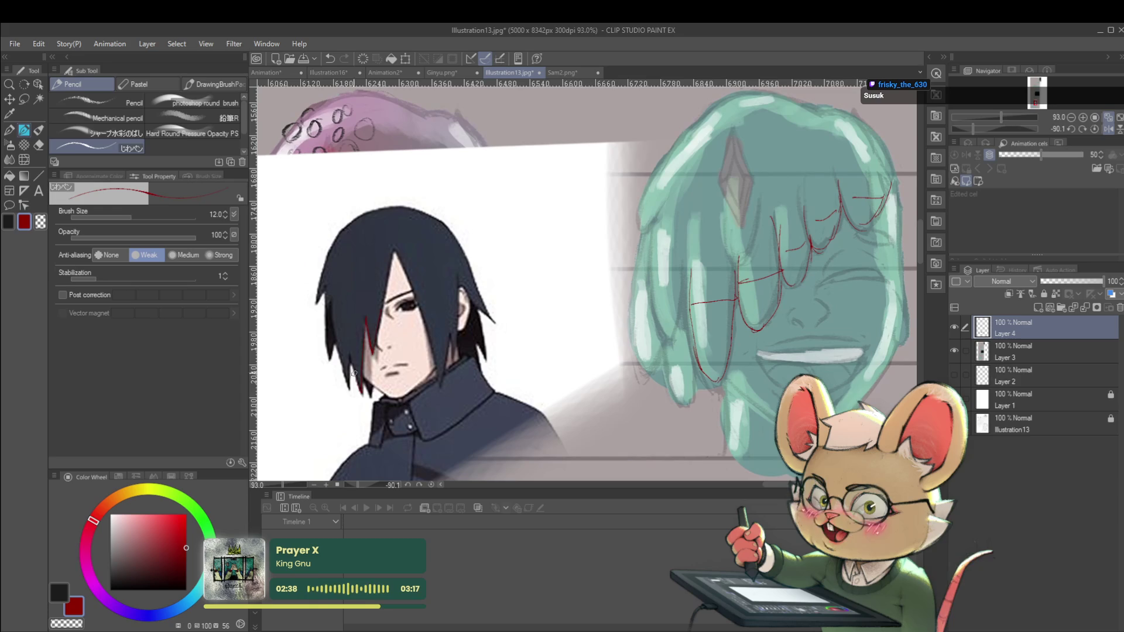
left_click_drag(351, 384, 358, 391)
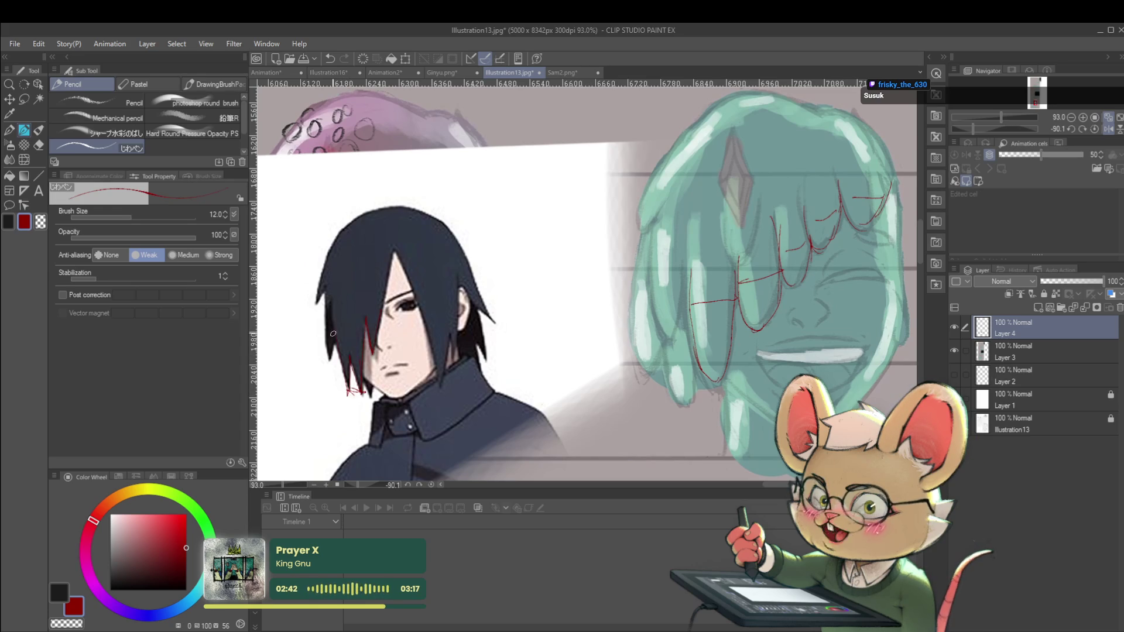
left_click_drag(339, 329, 365, 315)
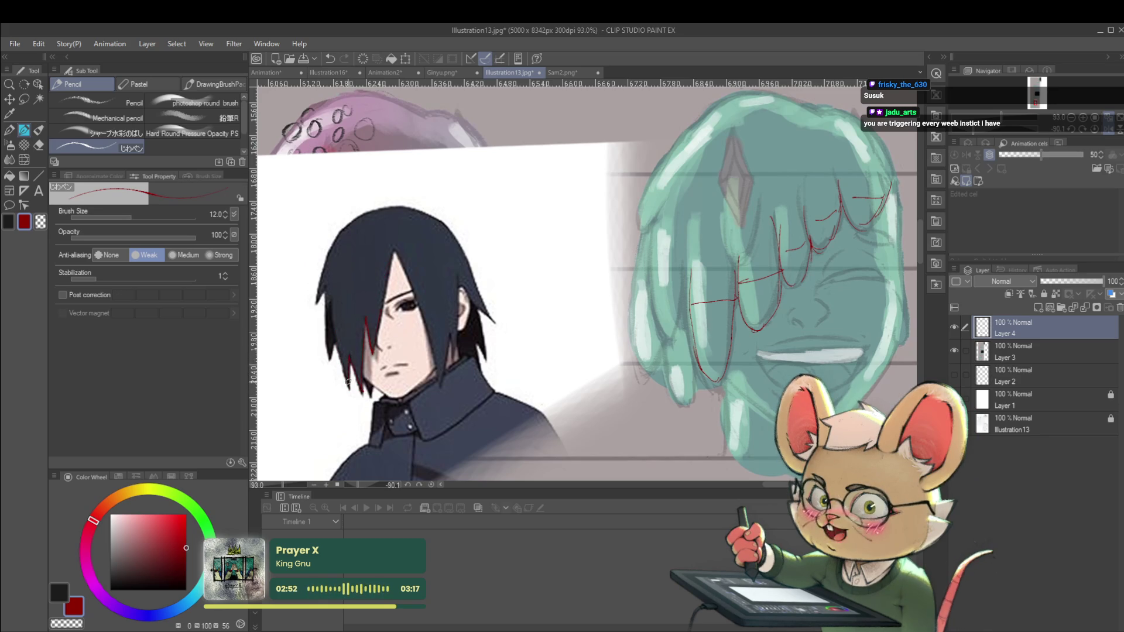
key("ctrl+z")
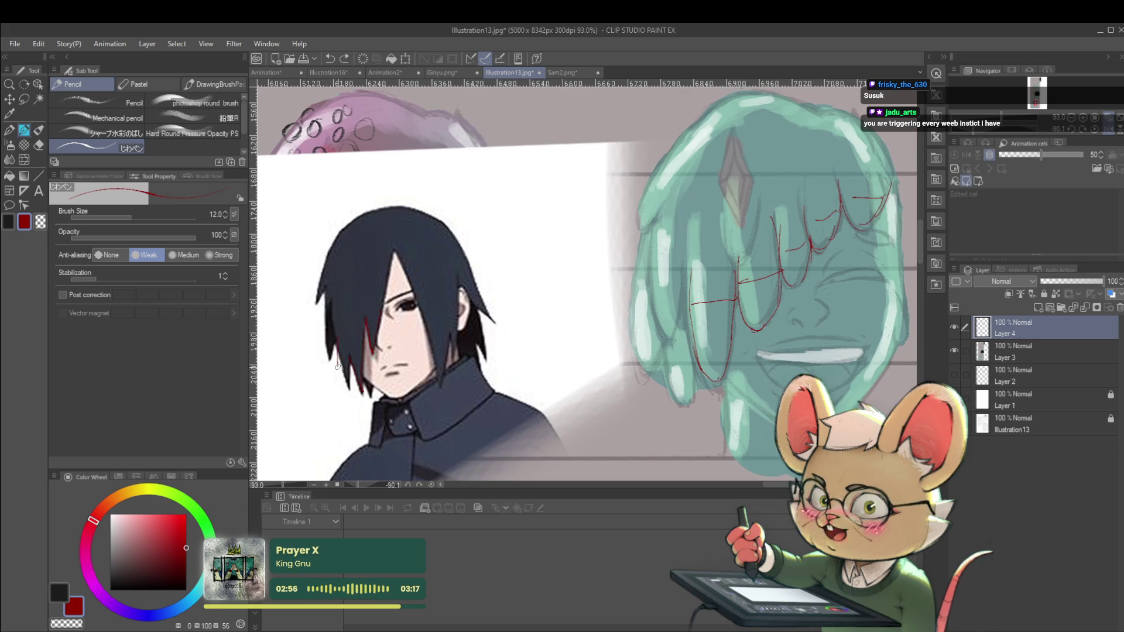
scroll(368, 295, "up", 2)
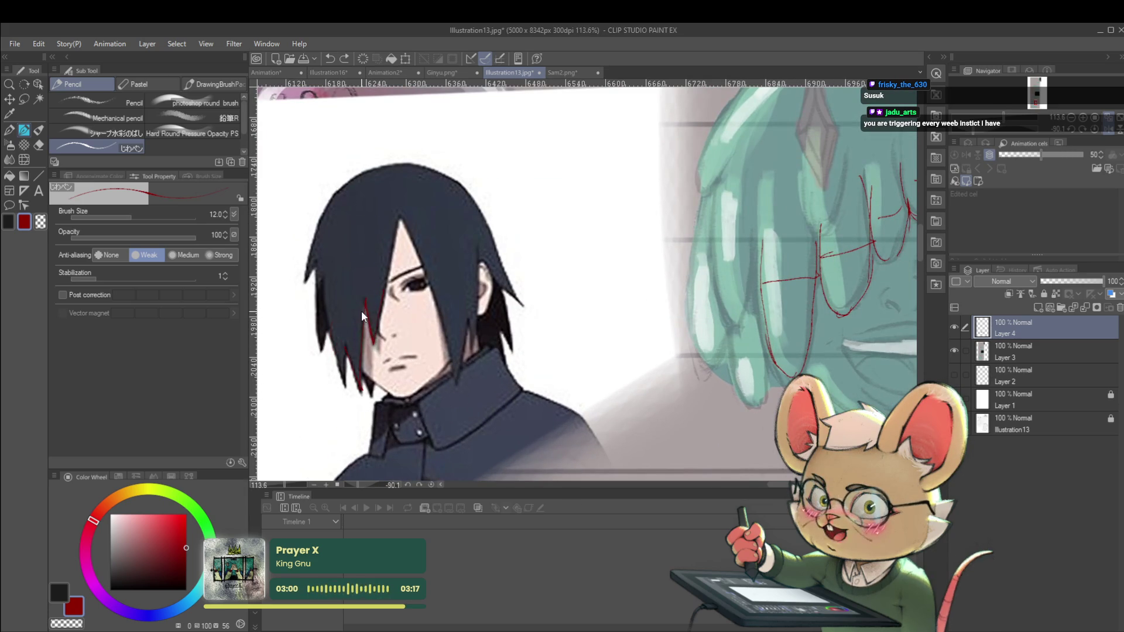
left_click_drag(644, 293, 381, 275)
scroll(586, 293, "down", 3)
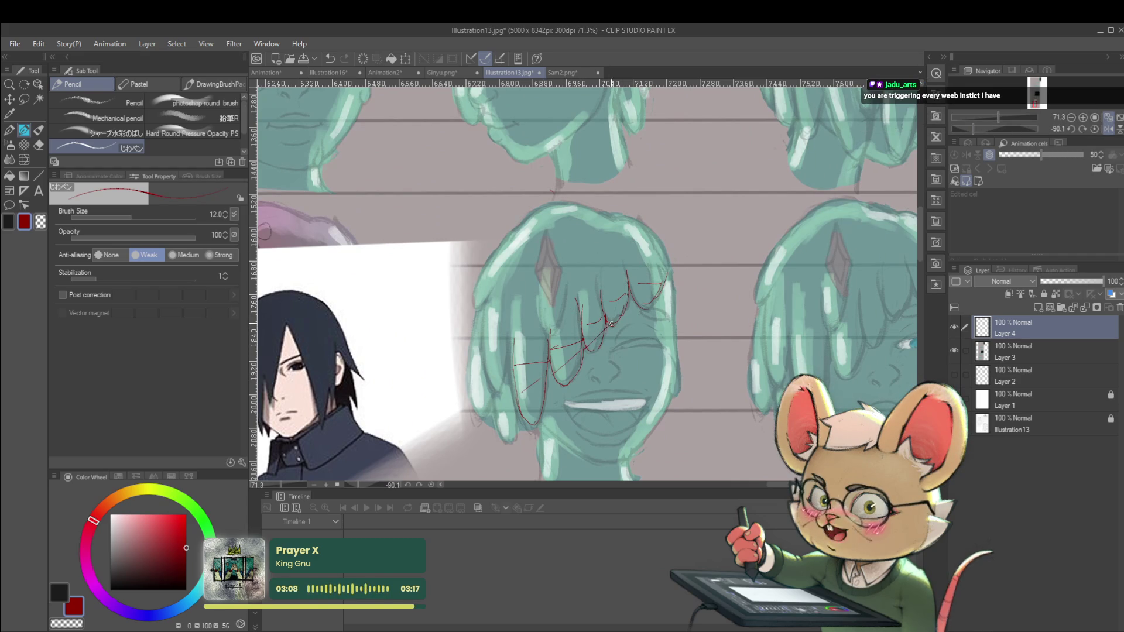
mouse_move(499, 375)
left_mouse_down()
mouse_move(584, 349)
mouse_move(566, 343)
mouse_move(563, 354)
mouse_move(566, 336)
left_mouse_up()
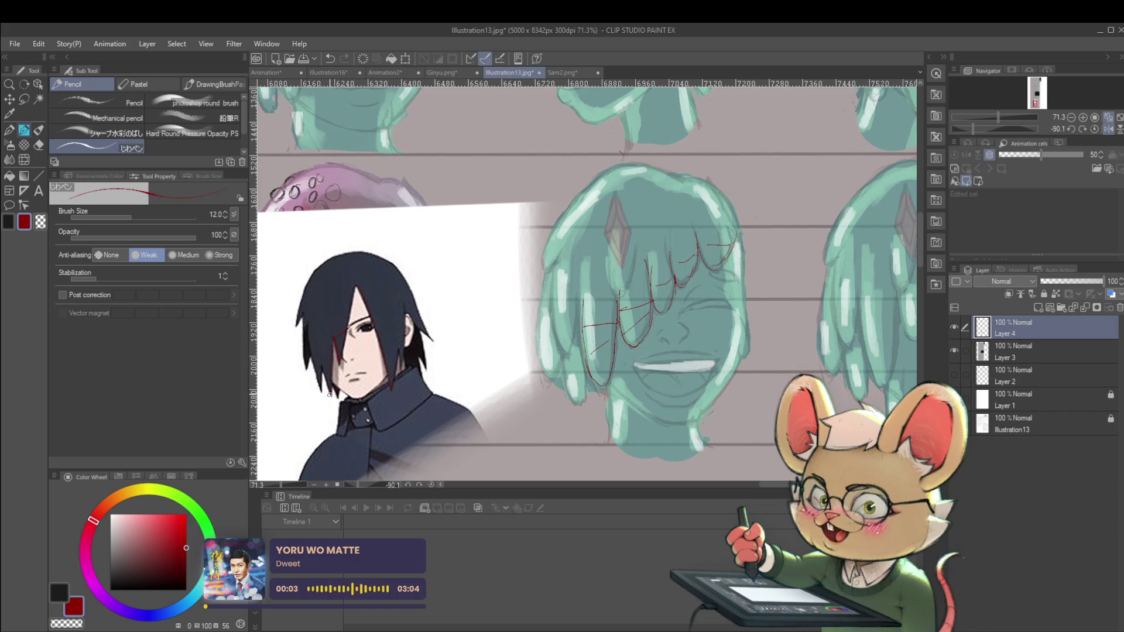
Add more red strands across the reference's hair, then switch to Layer 3.
key("ctrl+z")
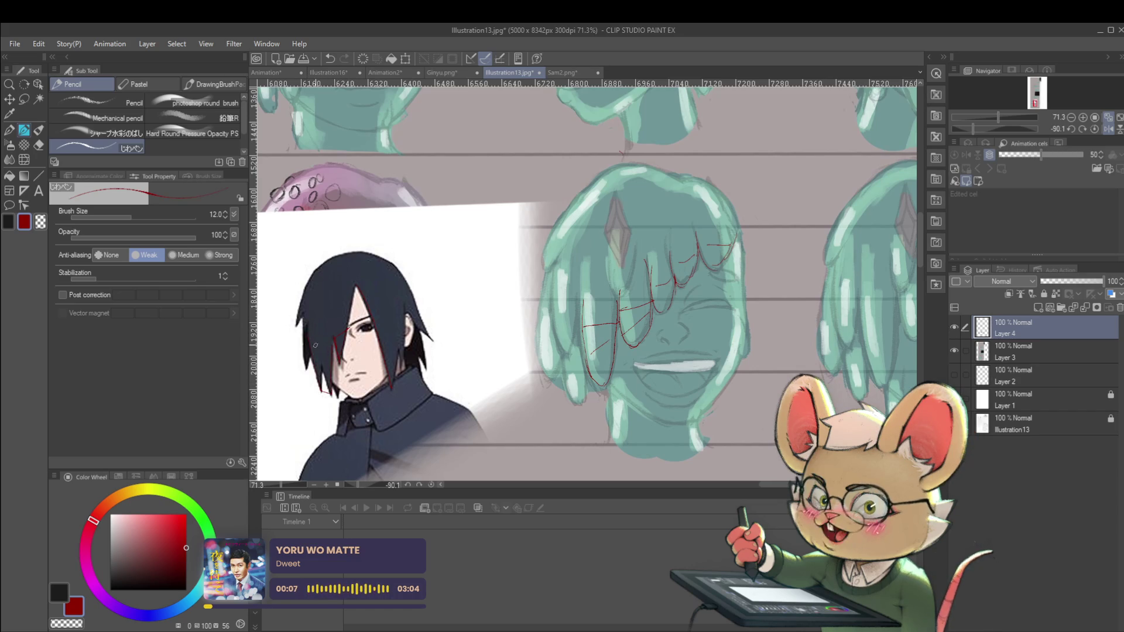
left_click_drag(308, 334, 336, 364)
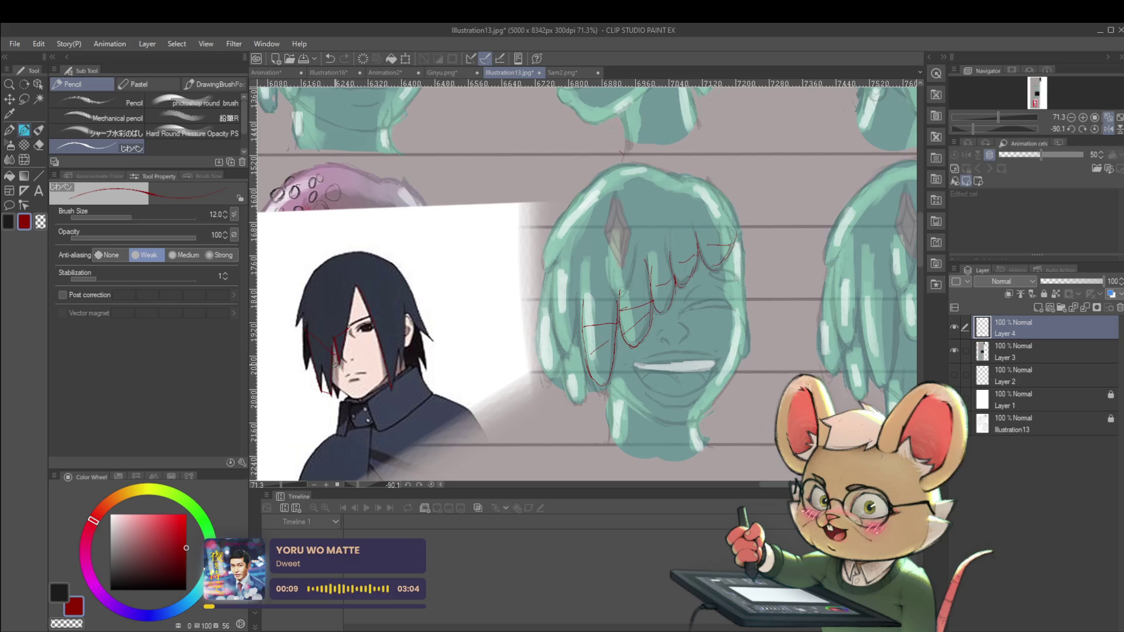
scroll(316, 355, "up", 3)
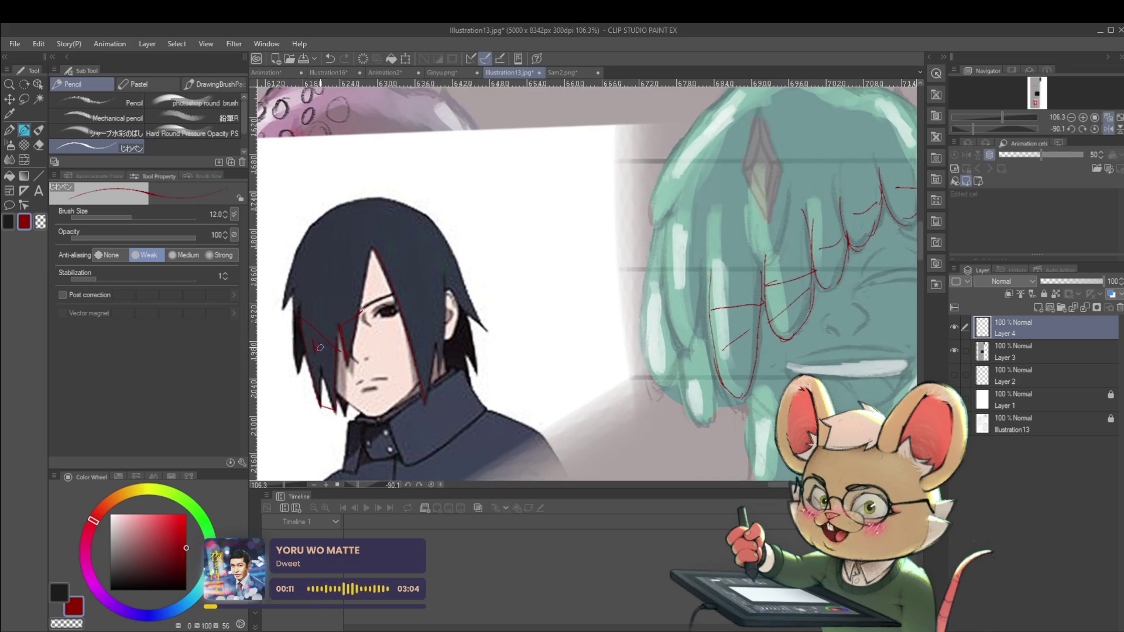
left_click_drag(345, 338, 348, 324)
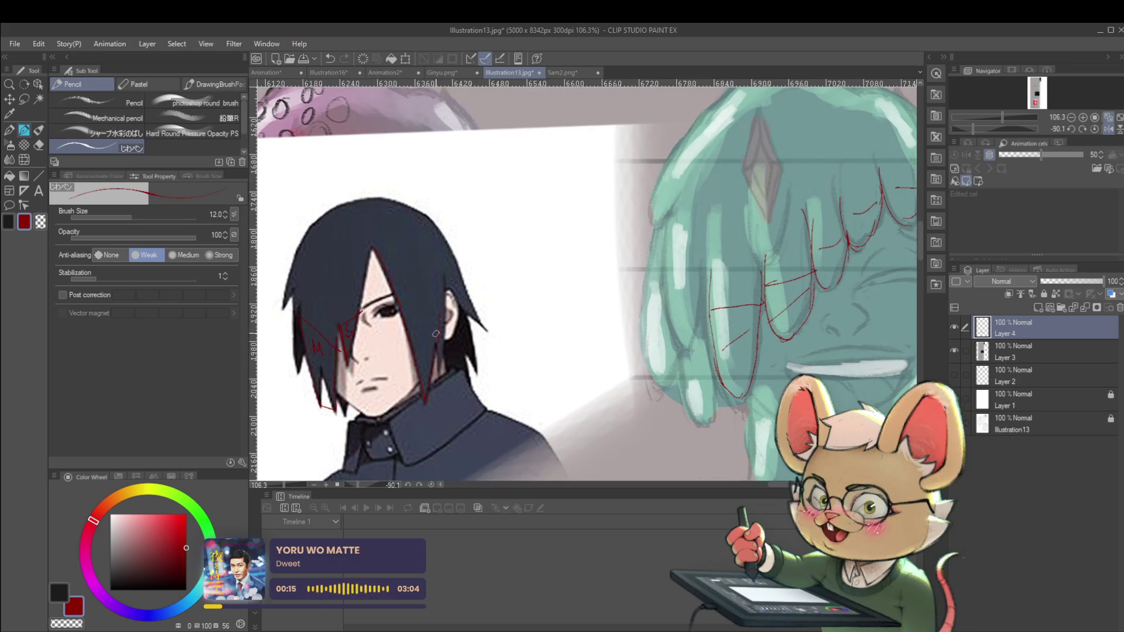
left_click_drag(443, 375, 438, 359)
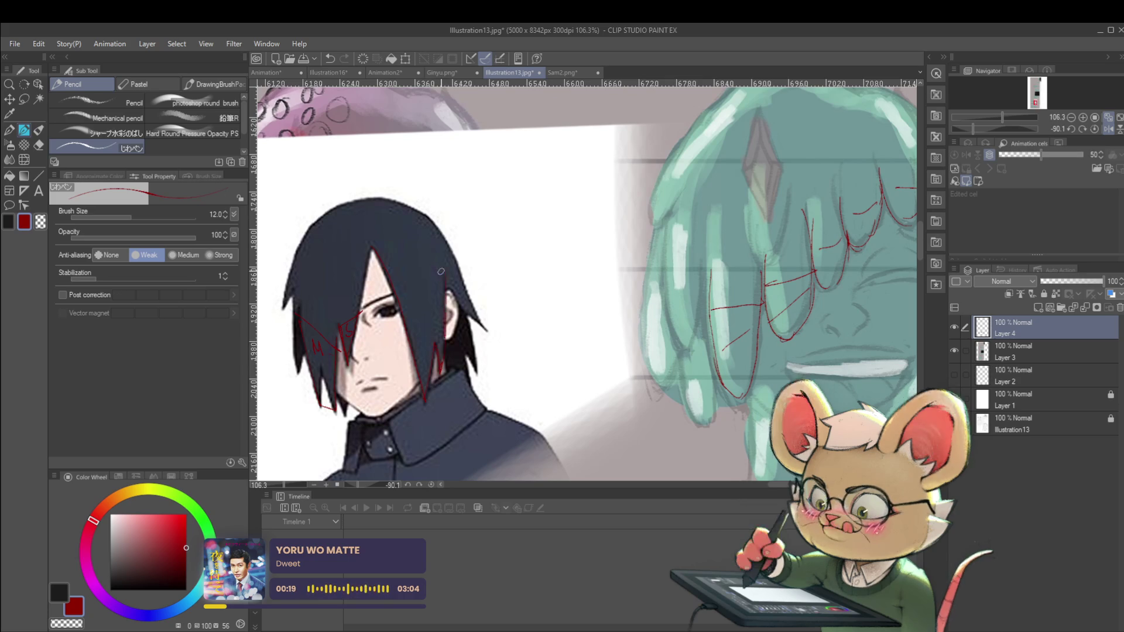
scroll(445, 311, "down", 3)
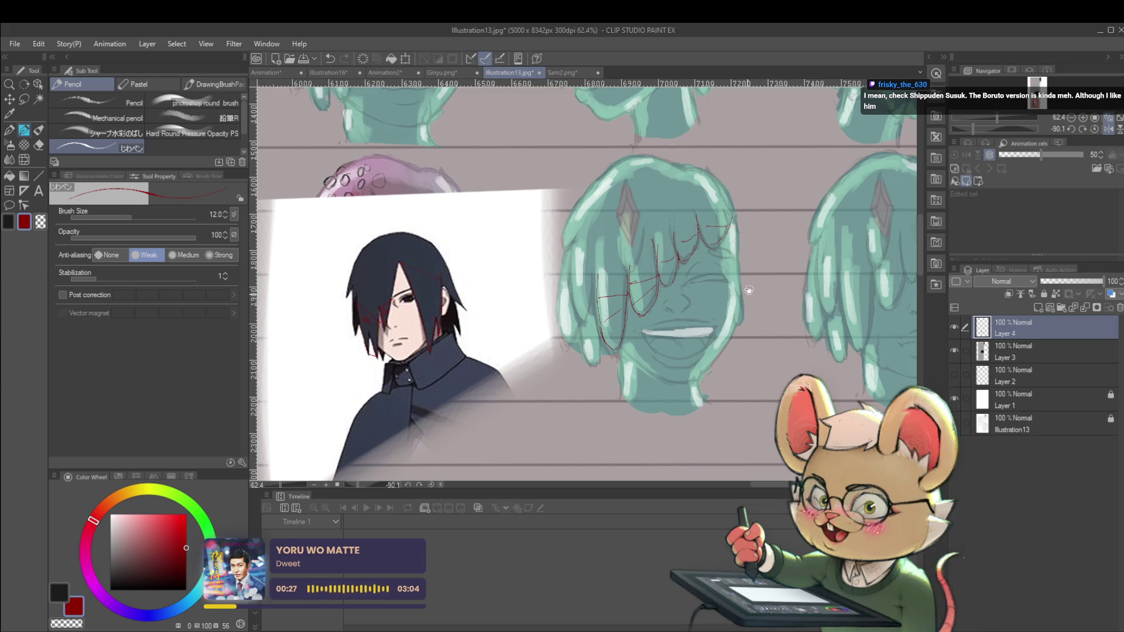
left_click_drag(726, 297, 591, 393)
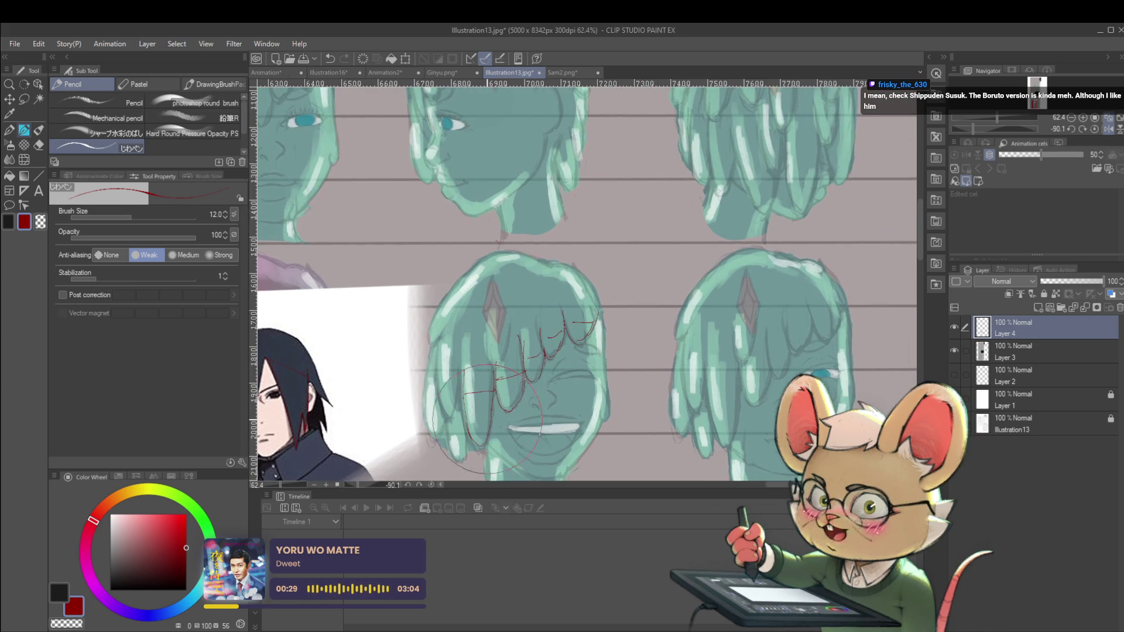
left_click(1037, 346)
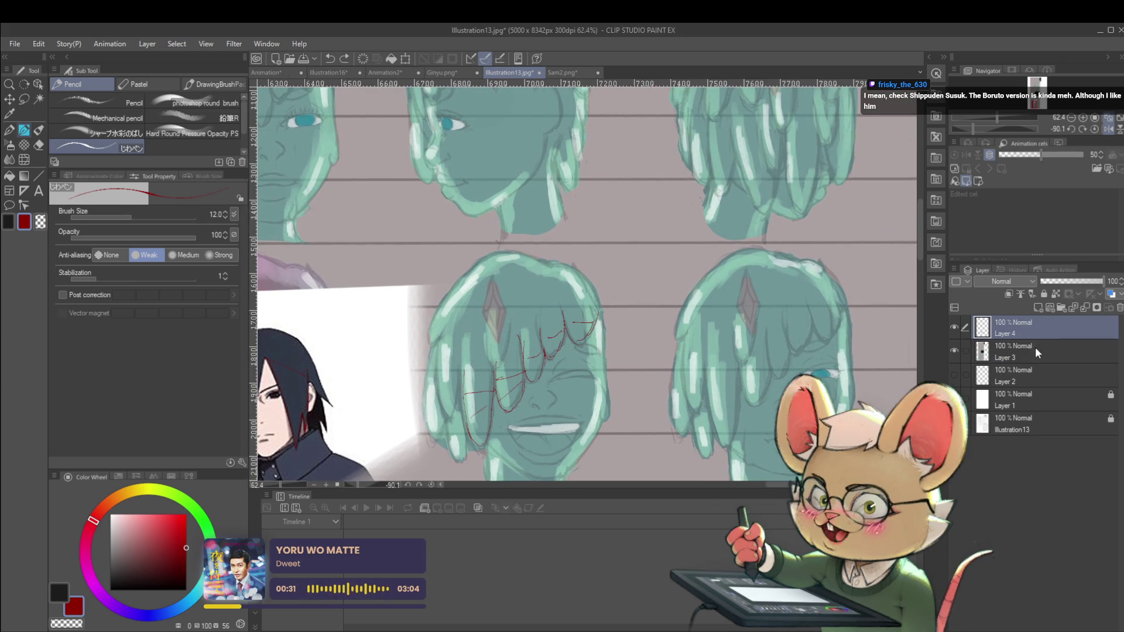
In a horizontally mirrored view, draw red strands down the lower-right head's bangs, undoing a stray stroke.
mouse_move(770, 355)
left_mouse_down()
mouse_move(636, 329)
mouse_move(609, 302)
left_mouse_up()
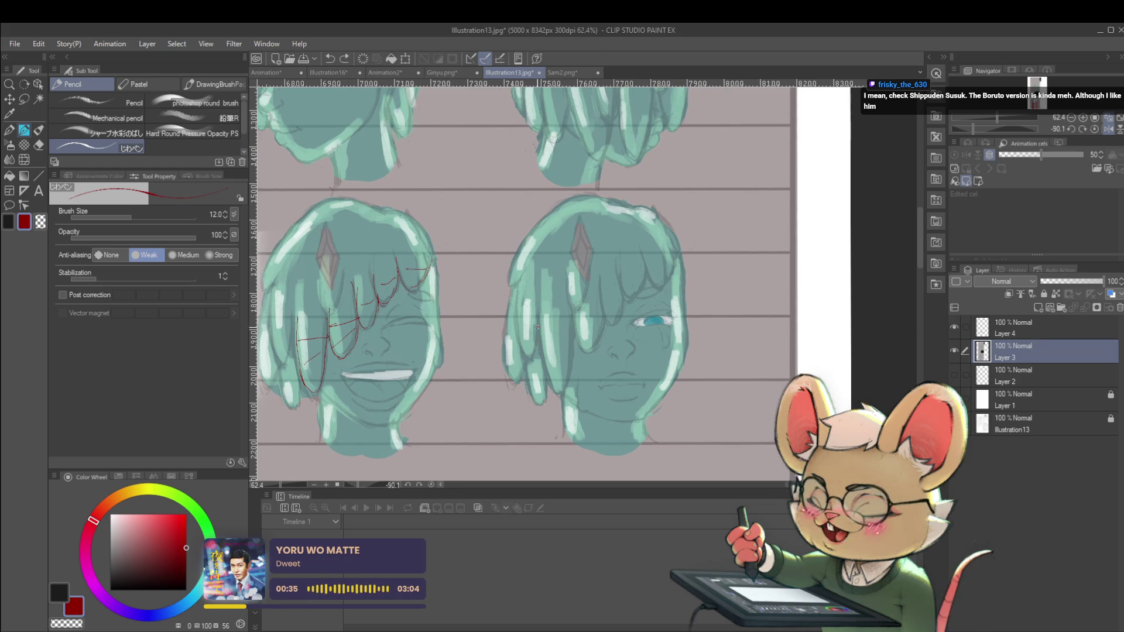
mouse_move(538, 316)
left_mouse_down()
mouse_move(555, 390)
mouse_move(574, 317)
left_mouse_up()
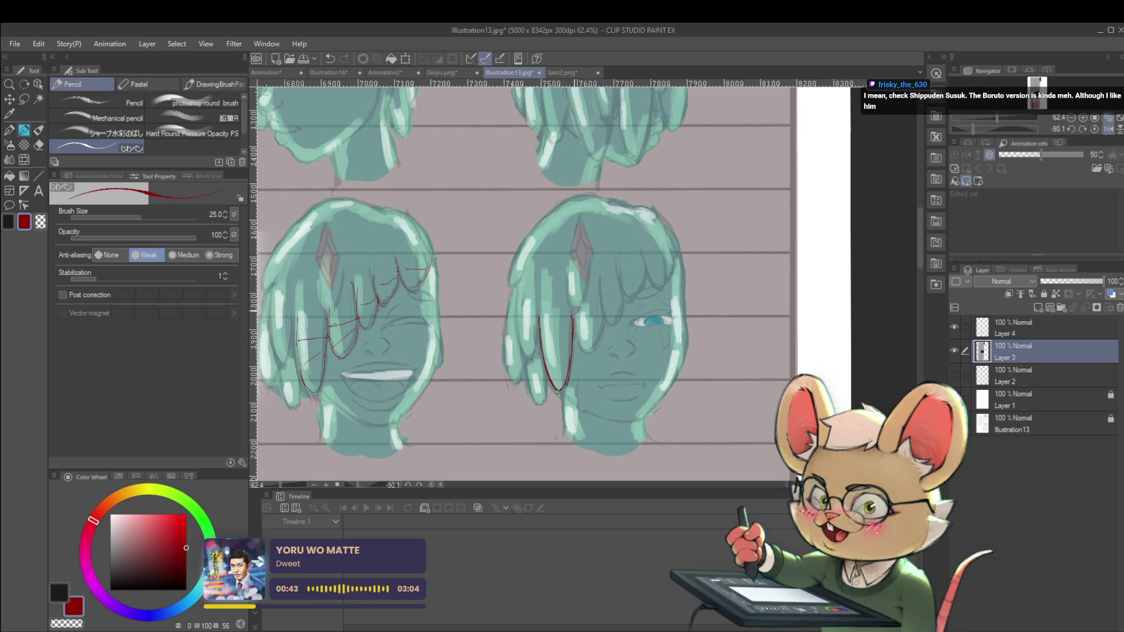
left_click(1108, 129)
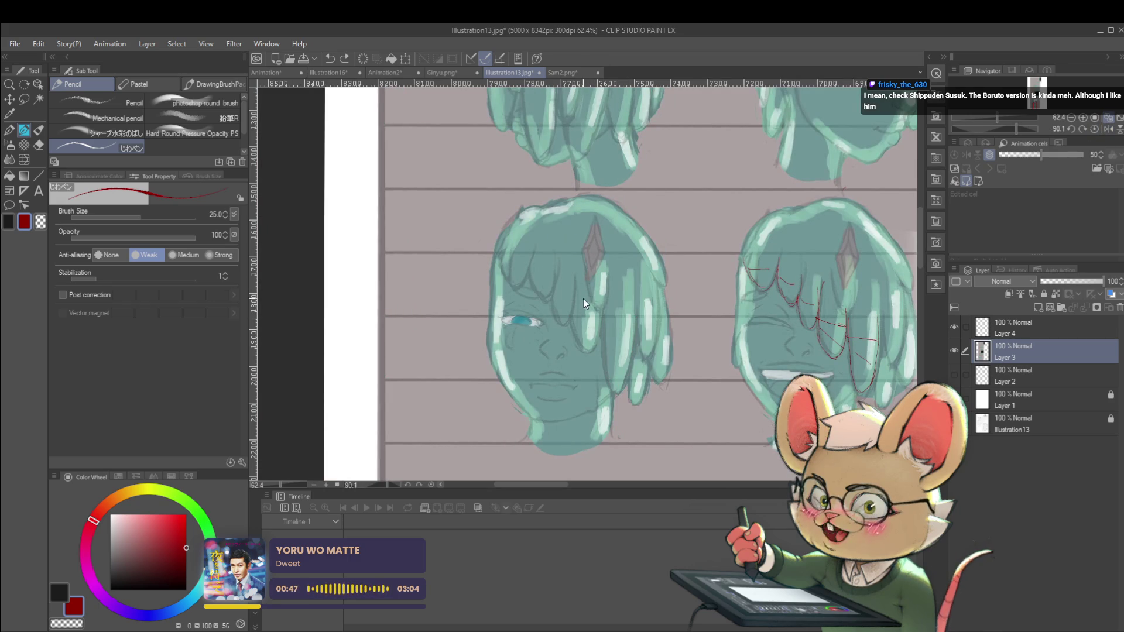
mouse_move(581, 286)
left_mouse_down()
mouse_move(606, 373)
mouse_move(628, 300)
left_mouse_up()
left_click_drag(561, 269, 557, 319)
key("ctrl+z")
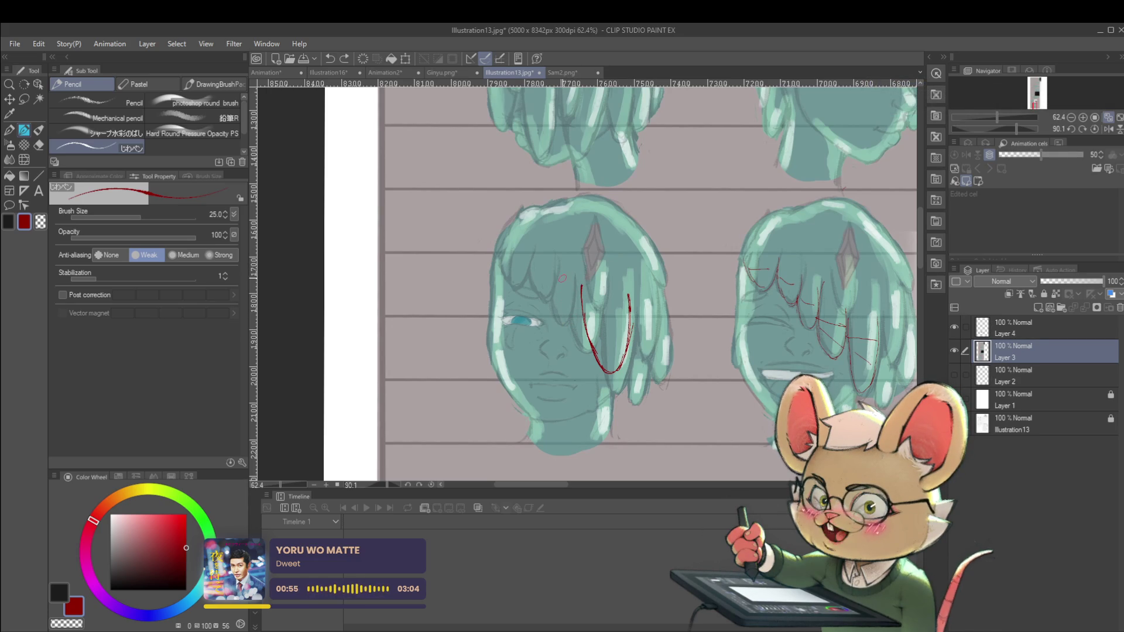
left_click_drag(561, 271, 589, 285)
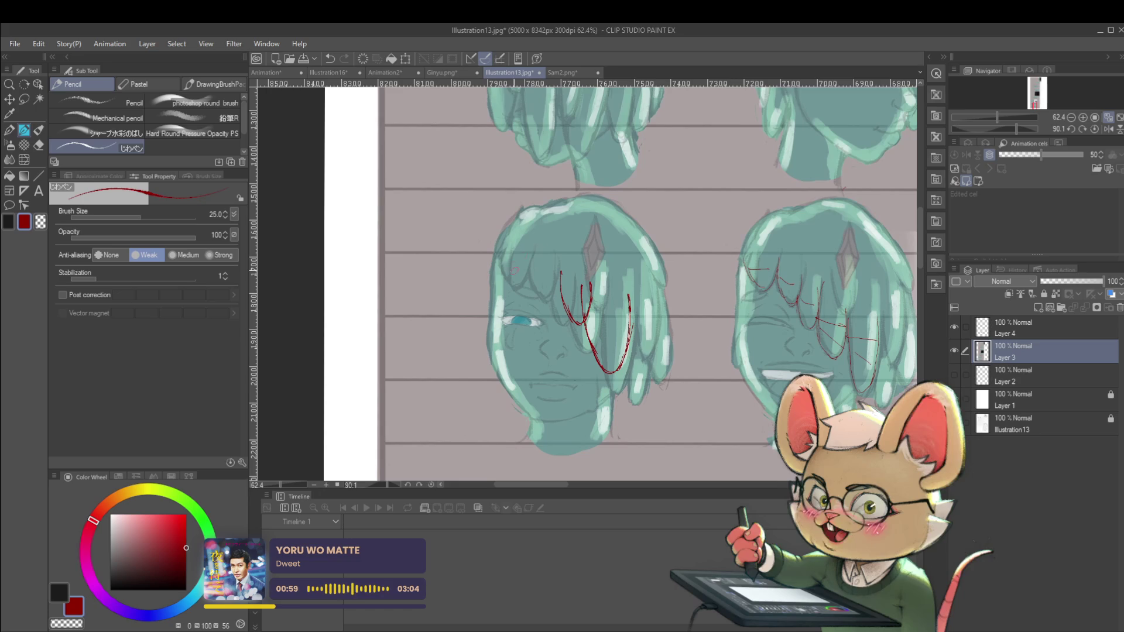
Discard a U-shaped strand, restore the normal view, and add red curves along the outer edge, side and fringe.
mouse_move(531, 254)
left_mouse_down()
mouse_move(509, 286)
mouse_move(478, 295)
mouse_move(495, 249)
left_mouse_up()
key("ctrl+z")
scroll(549, 225, "down", 2)
key("h")
scroll(674, 261, "up", 2)
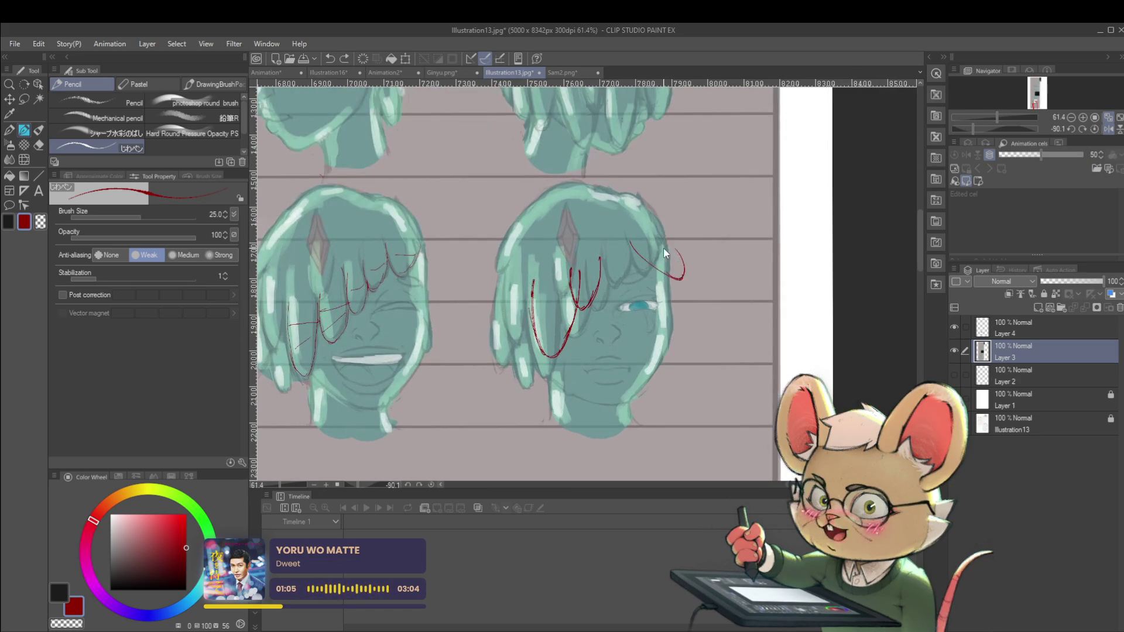
mouse_move(661, 224)
left_mouse_down()
mouse_move(674, 286)
mouse_move(636, 248)
left_mouse_up()
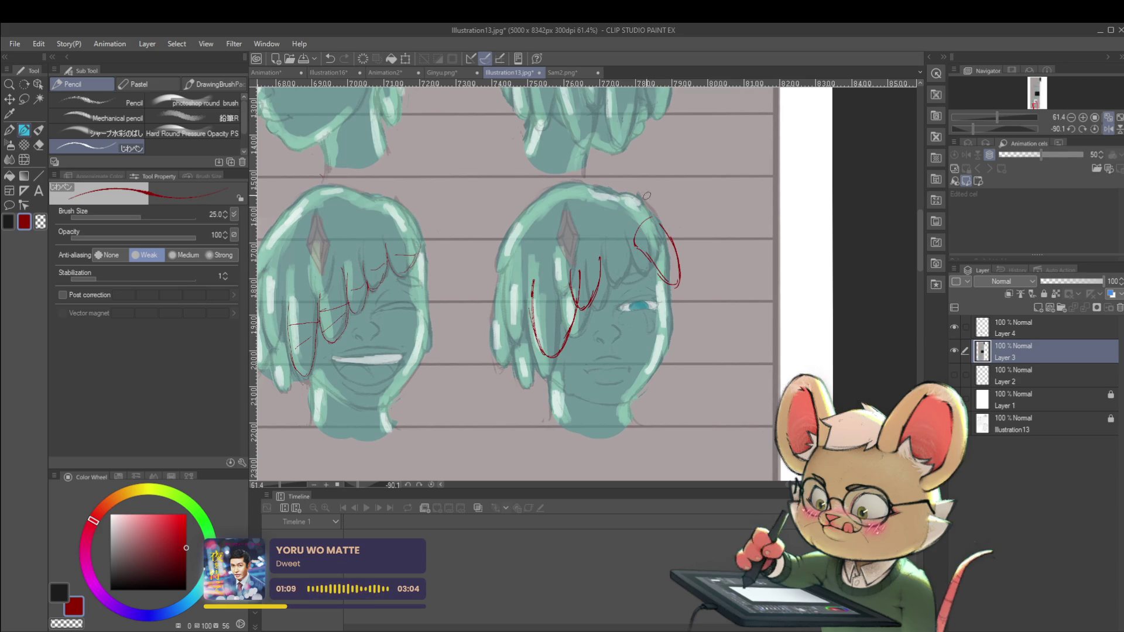
left_click_drag(571, 277, 604, 255)
left_click_drag(532, 280, 580, 271)
scroll(665, 221, "down", 3)
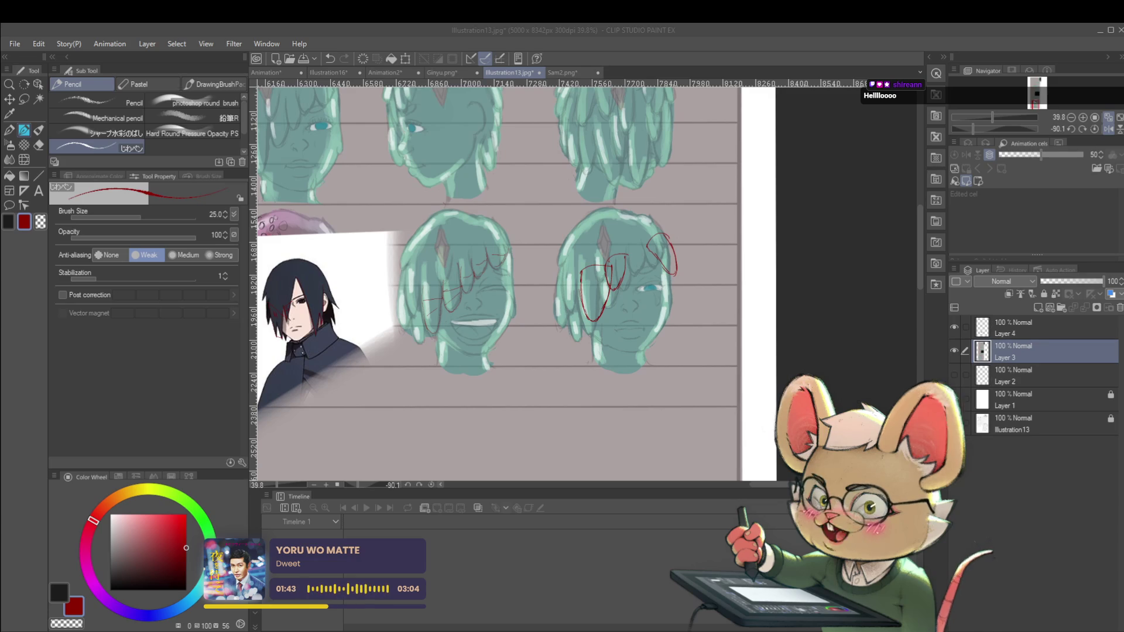
Paste the reference image, scale it to 1246%, rotate it upright and centre it on the sheet.
scroll(582, 363, "down", 3)
key("ctrl+v")
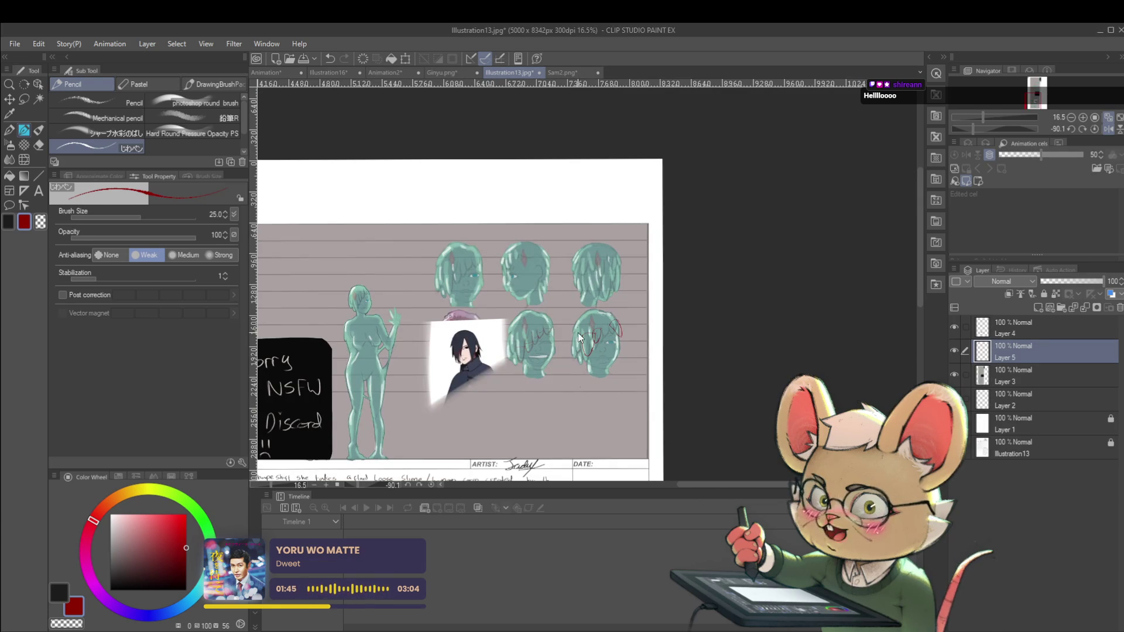
key("ctrl+t")
scroll(557, 335, "down", 1)
mouse_move(254, 281)
left_mouse_down()
mouse_move(364, 281)
mouse_move(609, 330)
left_mouse_up()
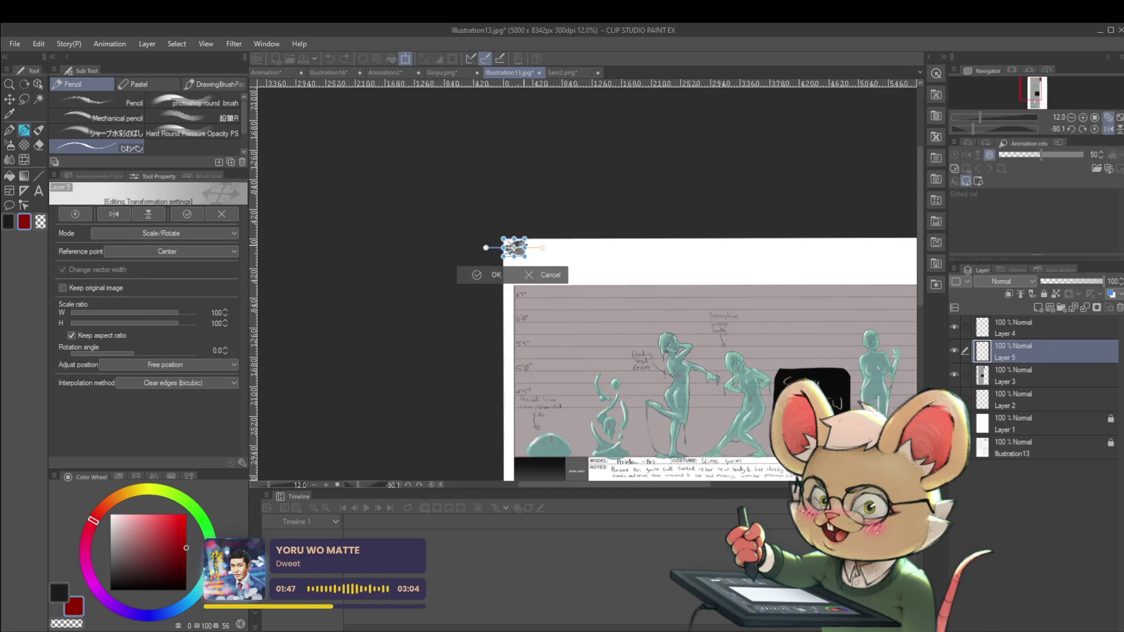
left_click_drag(526, 258, 773, 458)
mouse_move(794, 221)
left_mouse_down()
mouse_move(814, 305)
mouse_move(768, 433)
mouse_move(673, 381)
mouse_move(767, 274)
left_mouse_up()
left_click_drag(710, 316, 618, 366)
scroll(697, 305, "up", 2)
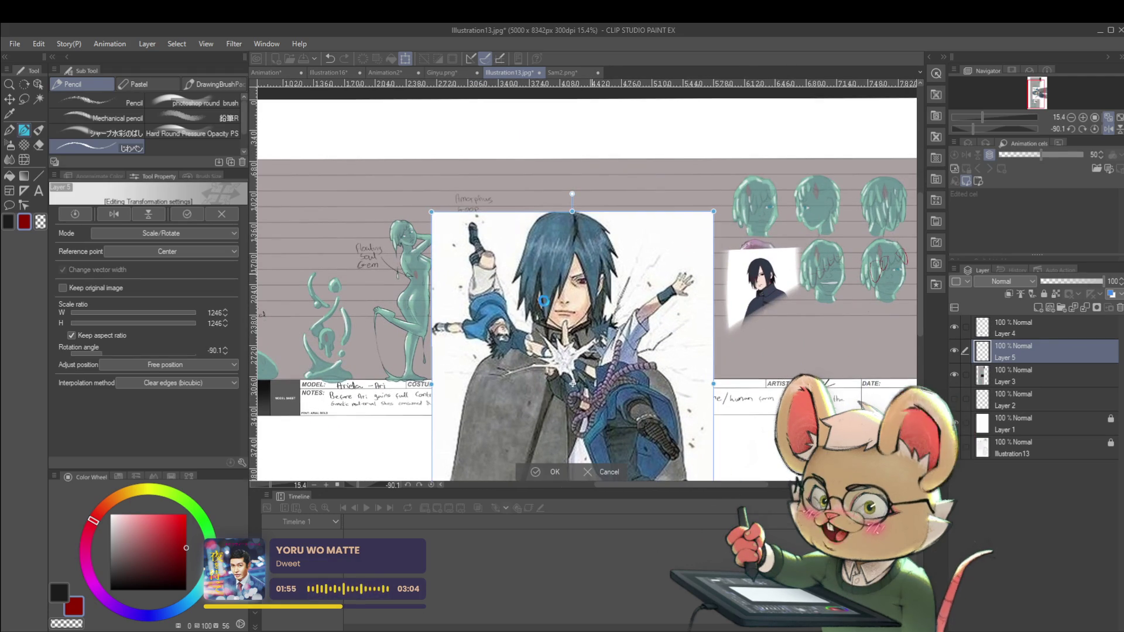
key("Return")
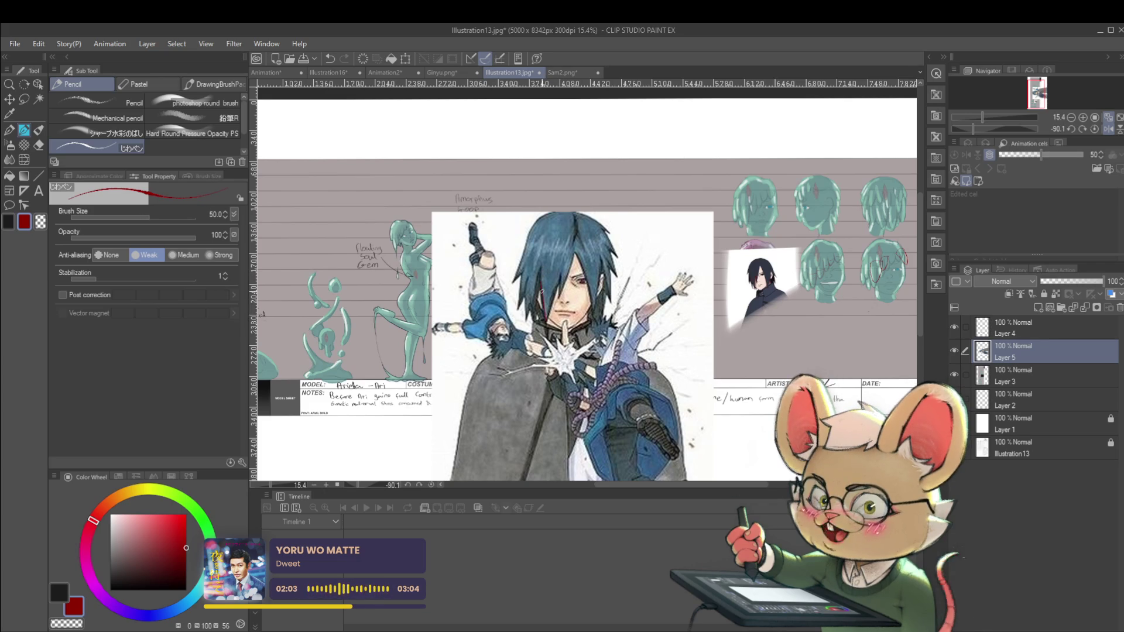
Trace red hair strands over the reference's bangs down to the chin.
left_click_drag(576, 245, 561, 296)
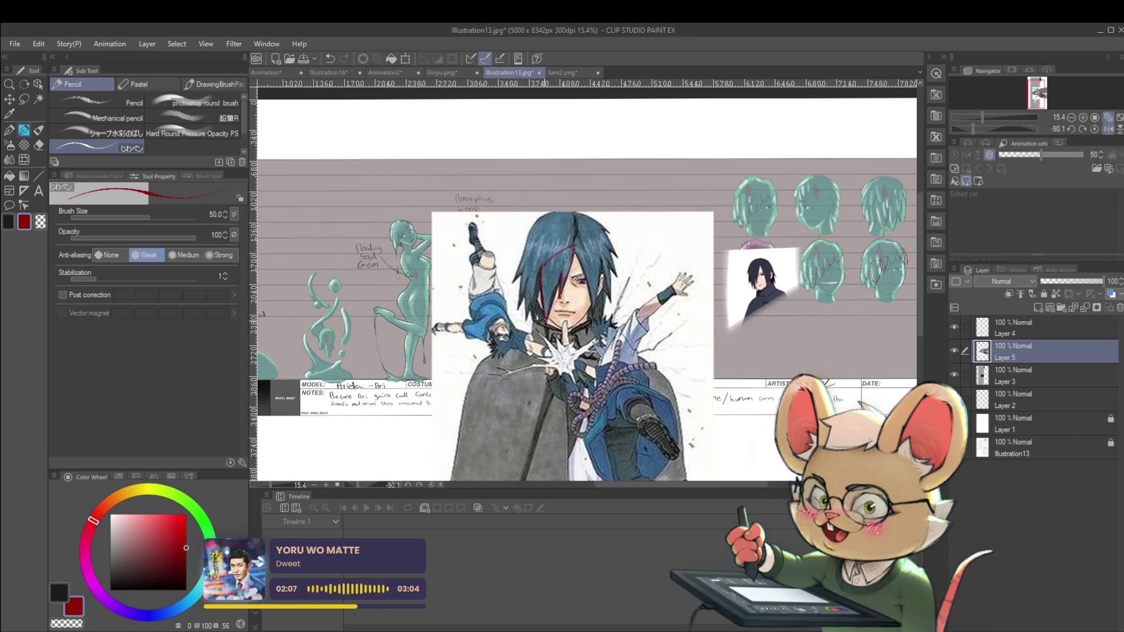
scroll(565, 282, "up", 4)
left_click_drag(552, 252, 520, 359)
scroll(560, 269, "down", 3)
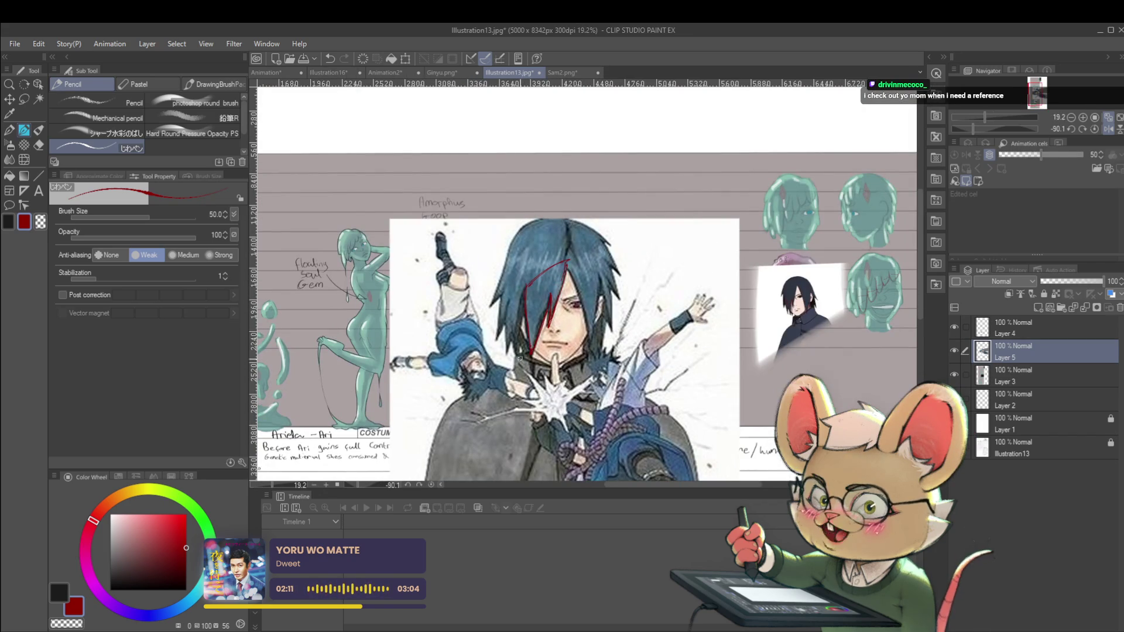
mouse_move(518, 333)
left_mouse_down()
mouse_move(503, 357)
mouse_move(494, 296)
left_mouse_up()
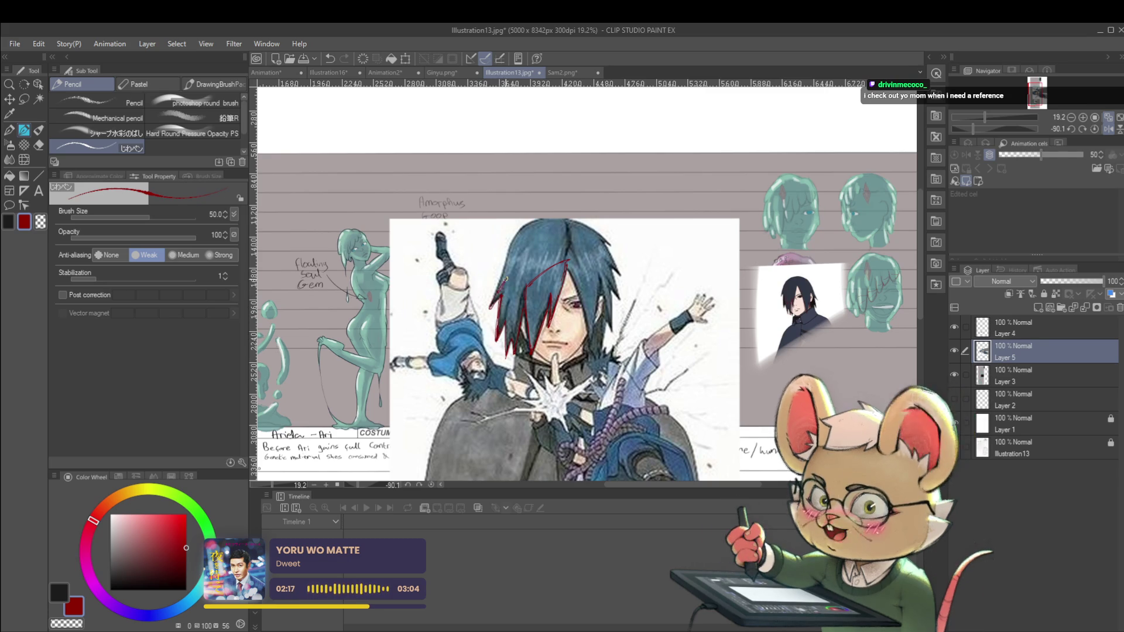
left_click_drag(598, 353, 549, 366)
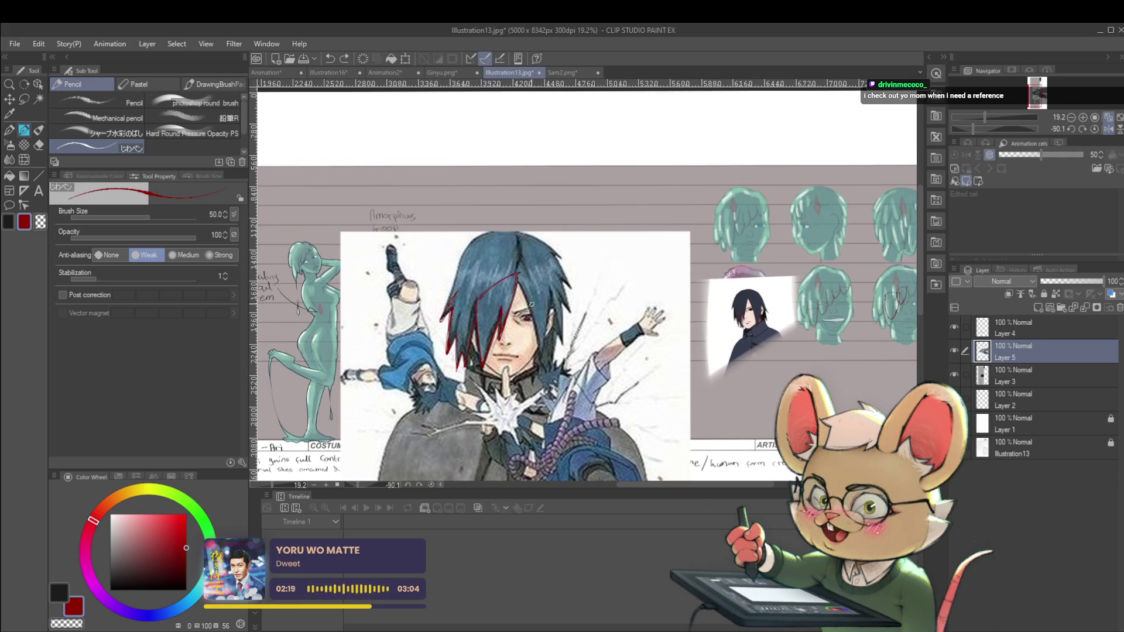
left_click_drag(515, 283, 540, 347)
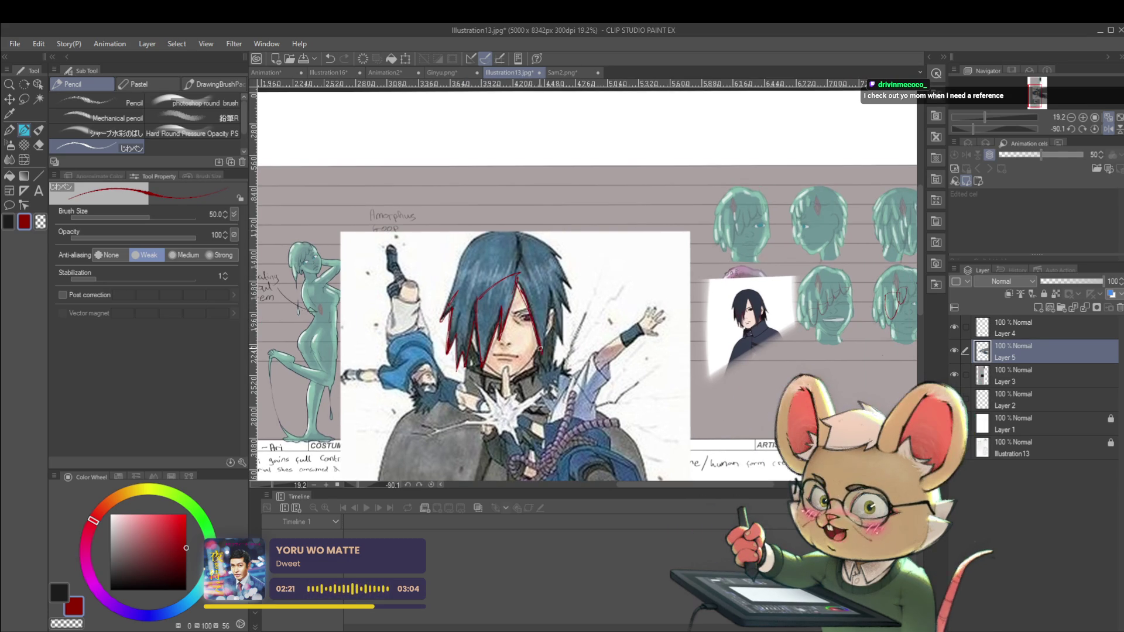
left_click(556, 301, "ctrl+alt")
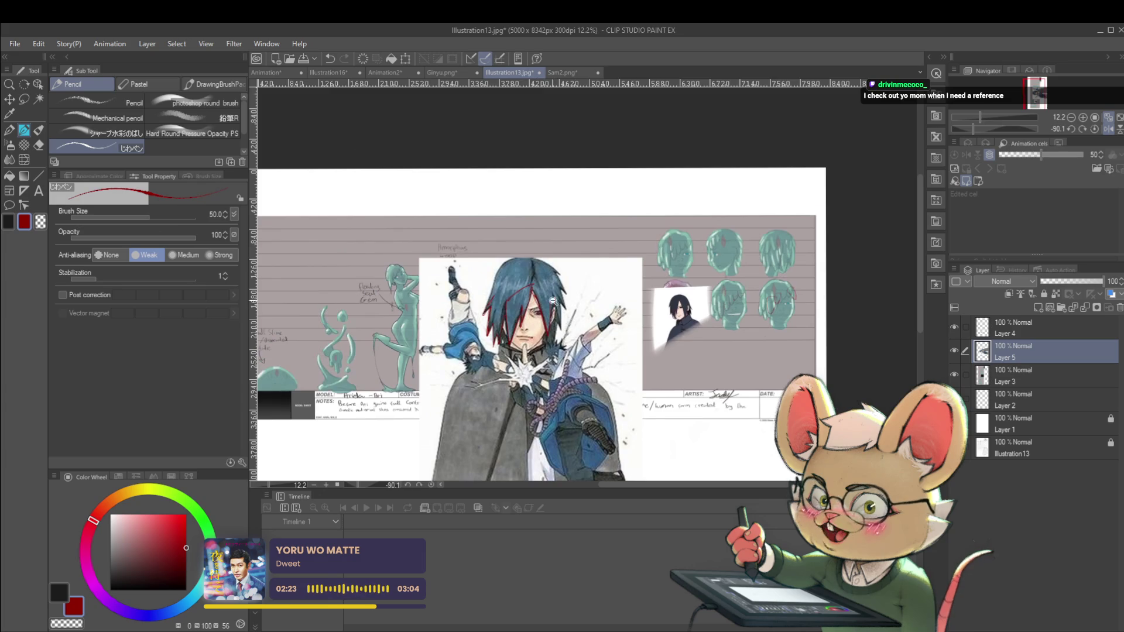
scroll(538, 300, "up", 2)
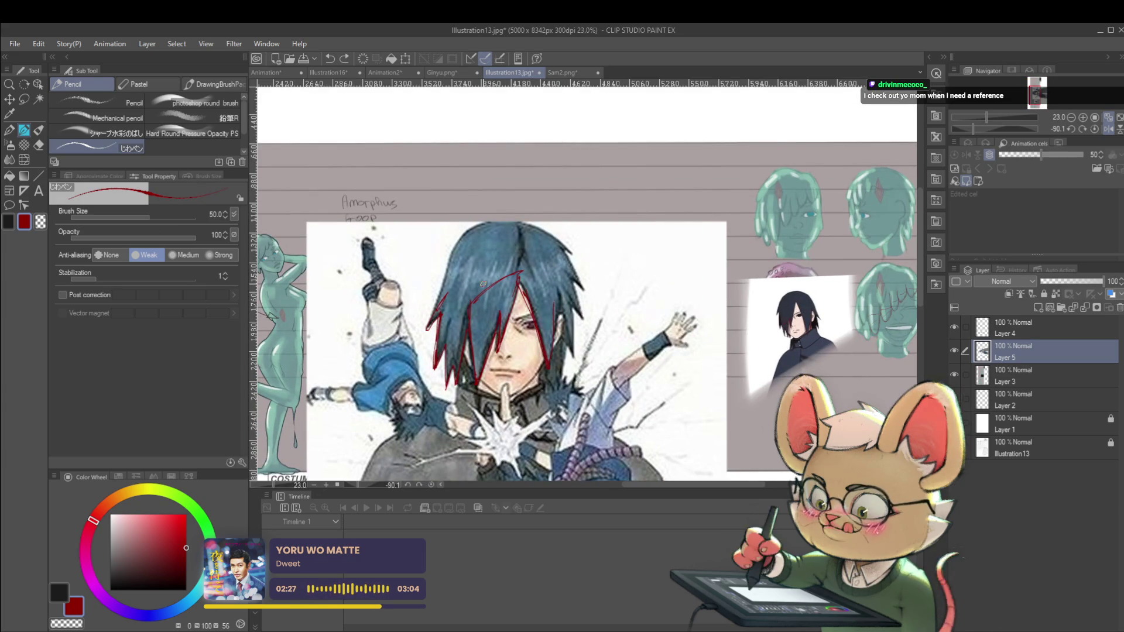
scroll(630, 385, "down", 2)
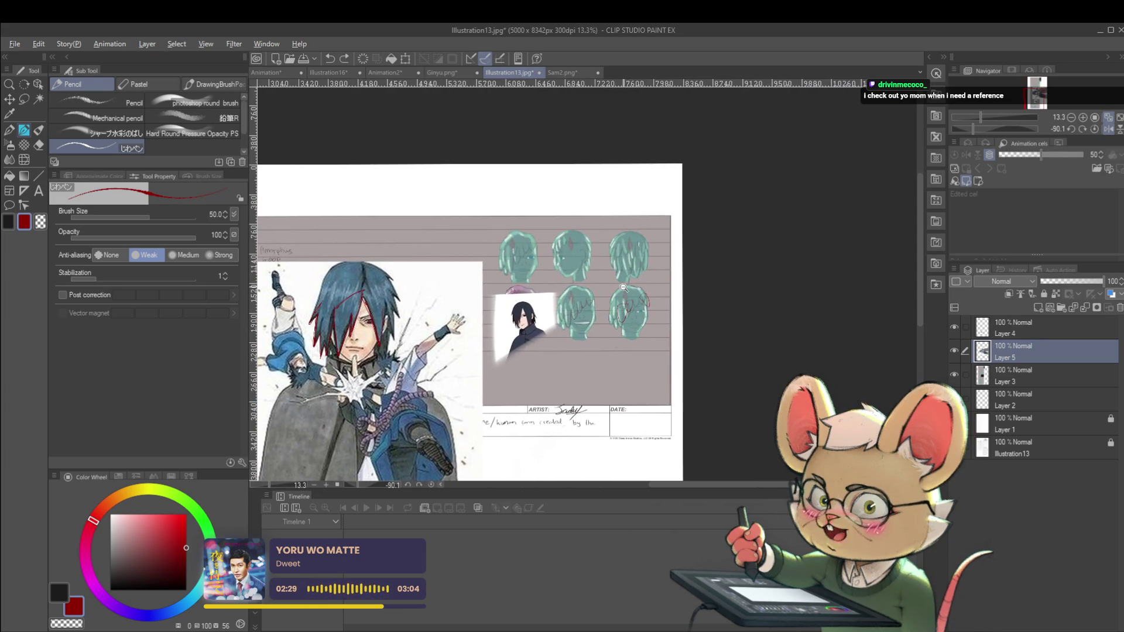
scroll(611, 307, "up", 3)
Sketch red bang strokes over the lower-middle slime head.
left_click_drag(467, 323, 462, 368)
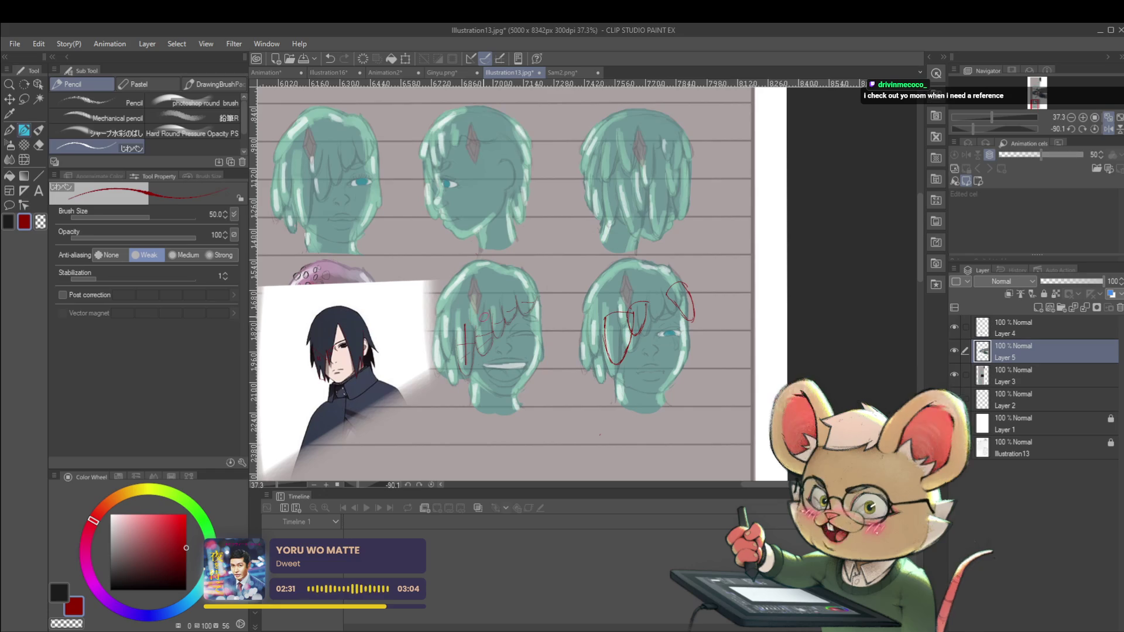
left_click_drag(496, 300, 492, 346)
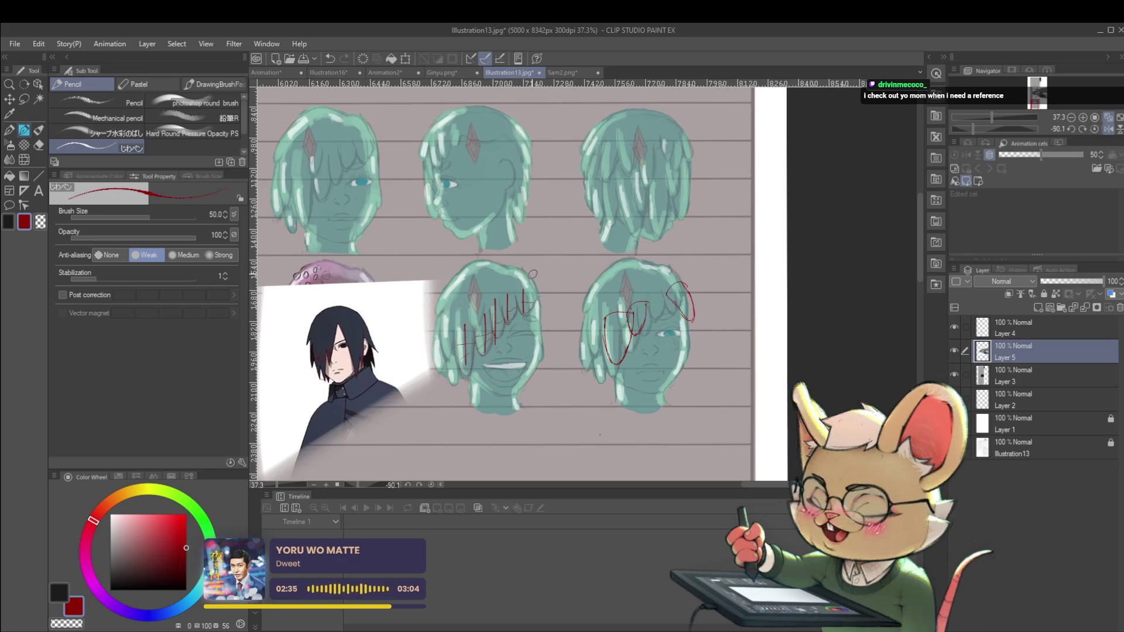
left_click_drag(681, 281, 552, 316)
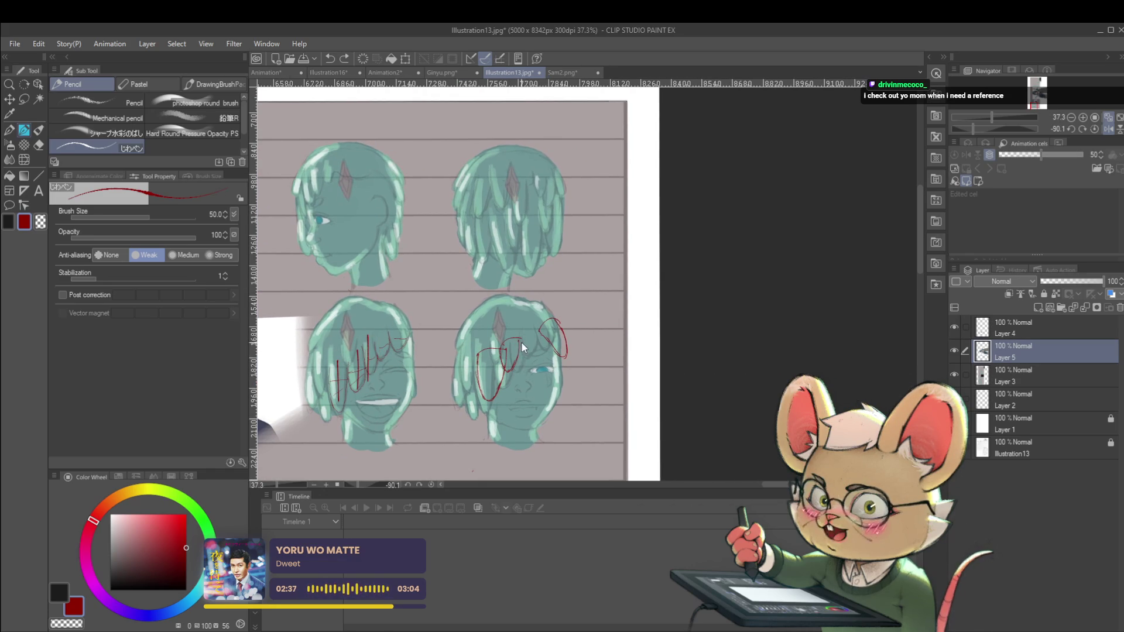
Outline a red bob on the lower-right head with a crown arc and both sides, undoing one stray stroke.
left_click_drag(311, 349, 306, 404)
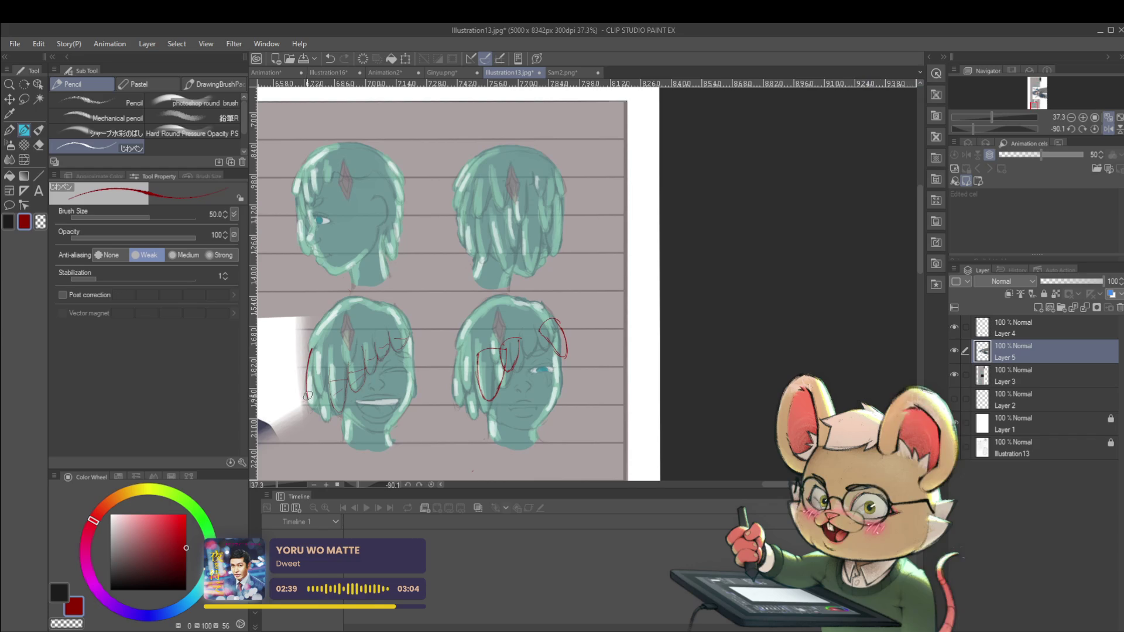
scroll(316, 377, "up", 3)
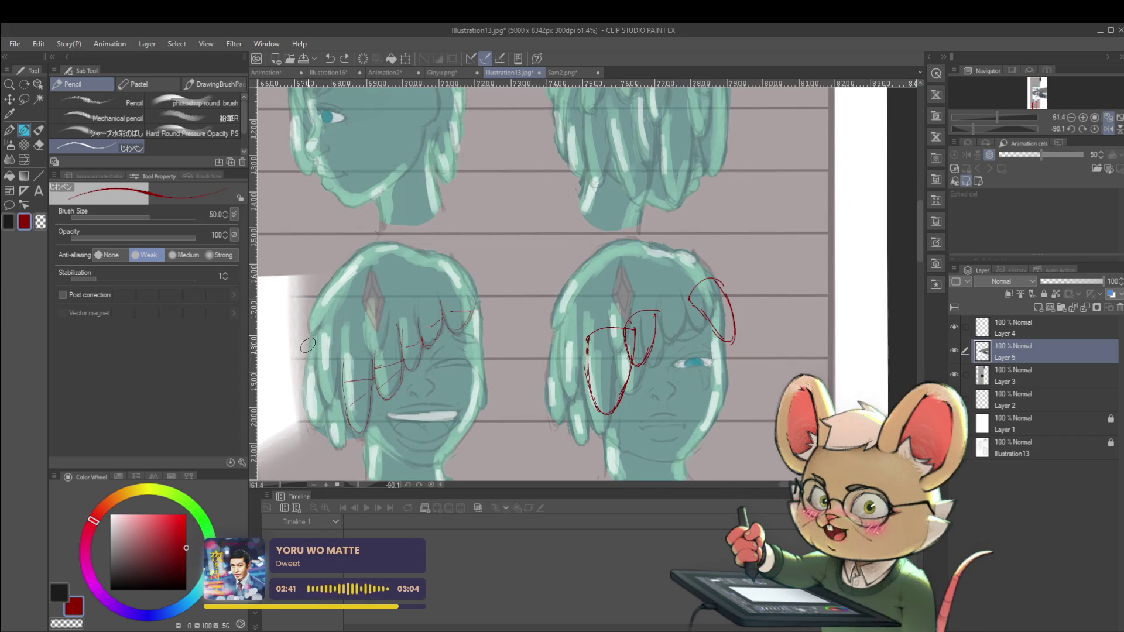
key("ctrl+z")
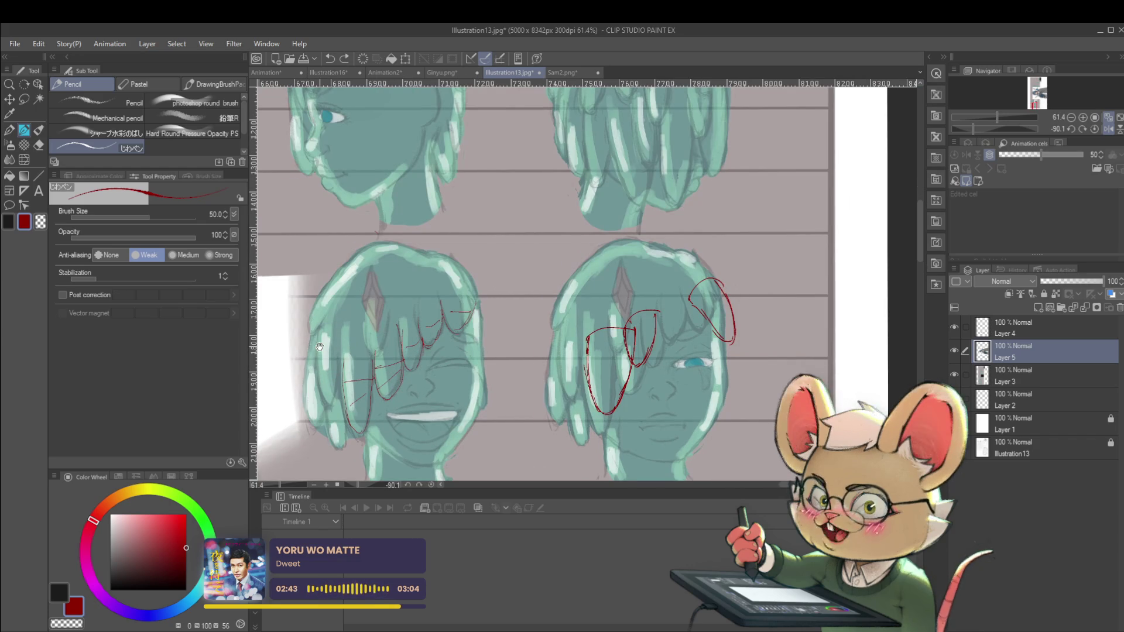
scroll(572, 308, "right", 1)
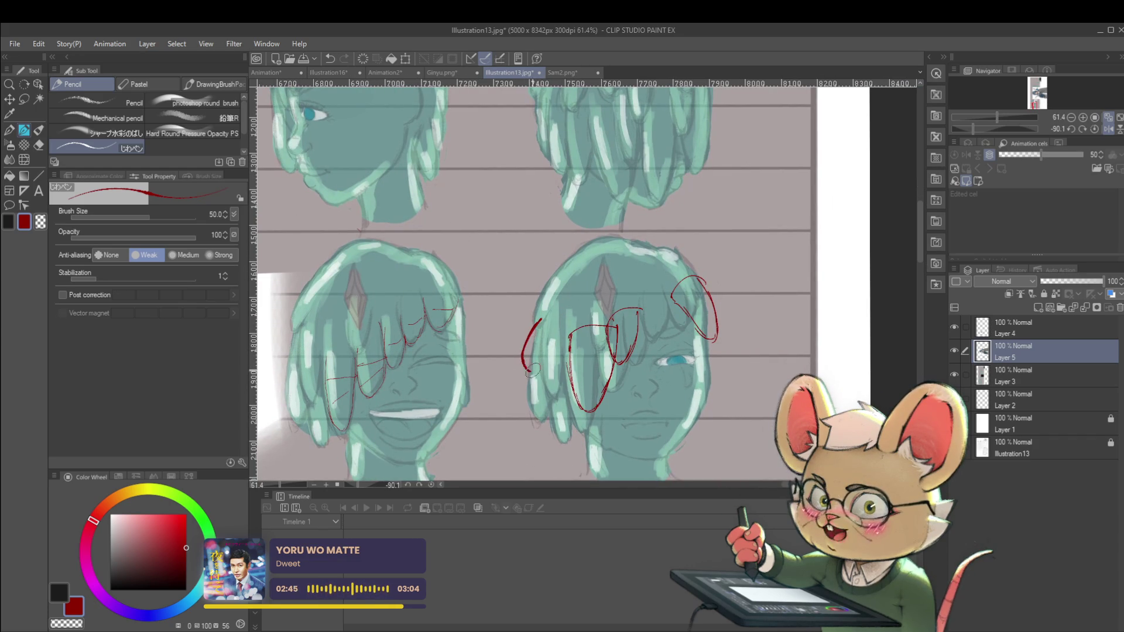
left_click_drag(532, 369, 553, 419)
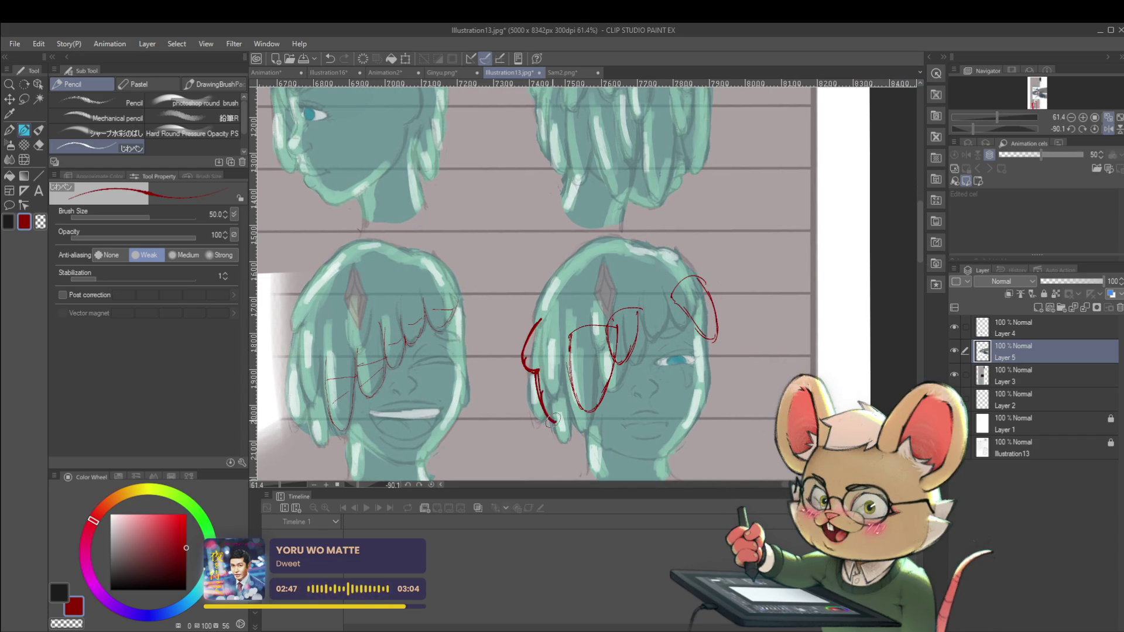
scroll(608, 346, "down", 5)
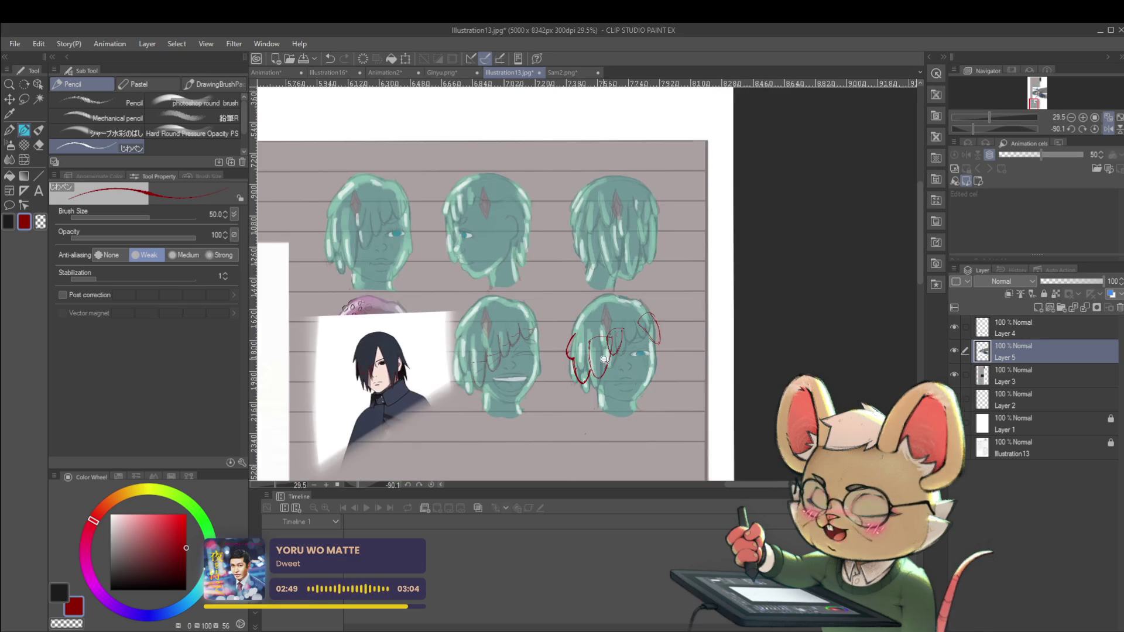
scroll(549, 308, "up", 4)
mouse_move(549, 316)
left_mouse_down()
mouse_move(592, 263)
mouse_move(636, 257)
mouse_move(669, 280)
left_mouse_up()
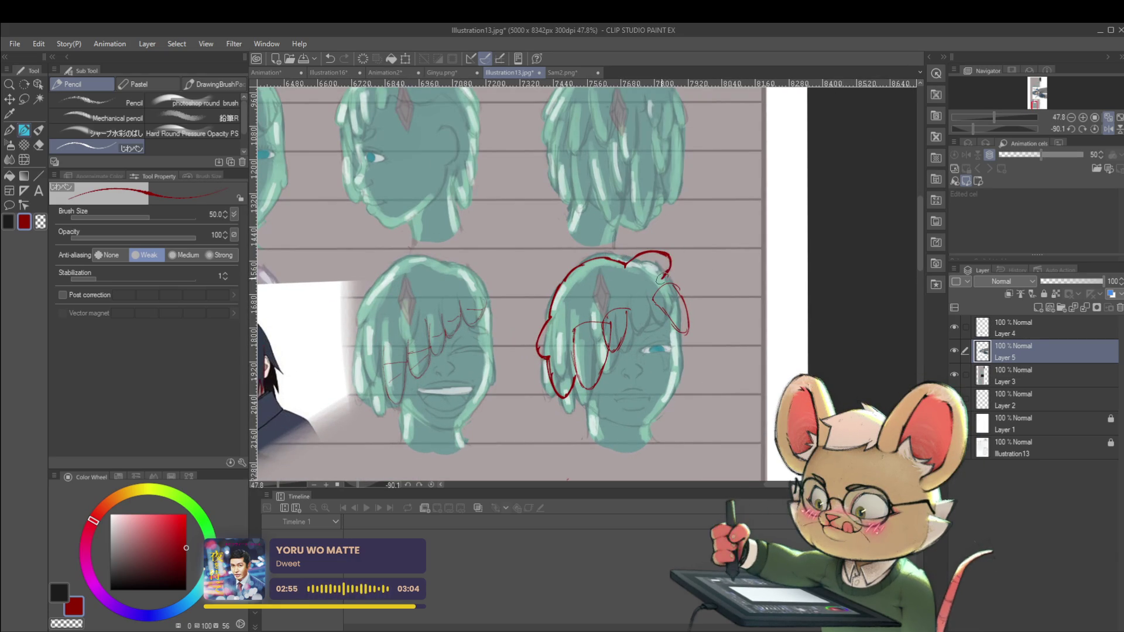
scroll(669, 279, "down", 3)
scroll(477, 300, "up", 4)
left_click_drag(477, 301, 503, 373)
scroll(505, 378, "down", 4)
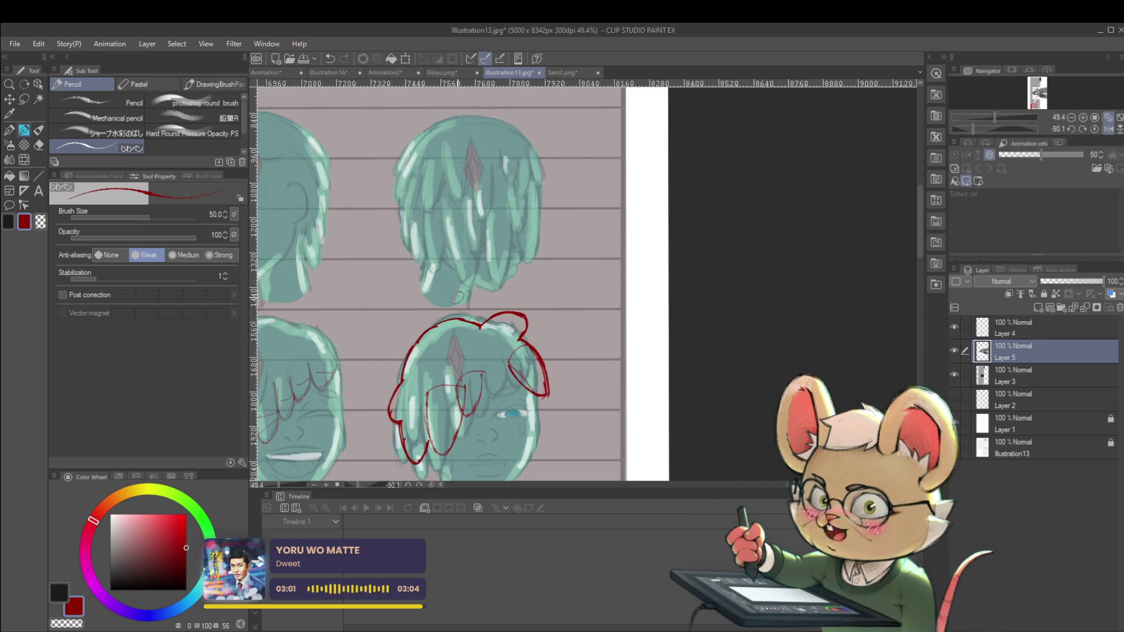
Draw a red bow loop on top of the head and mirror the canvas view horizontally.
left_click_drag(467, 319, 431, 316)
scroll(432, 316, "down", 3)
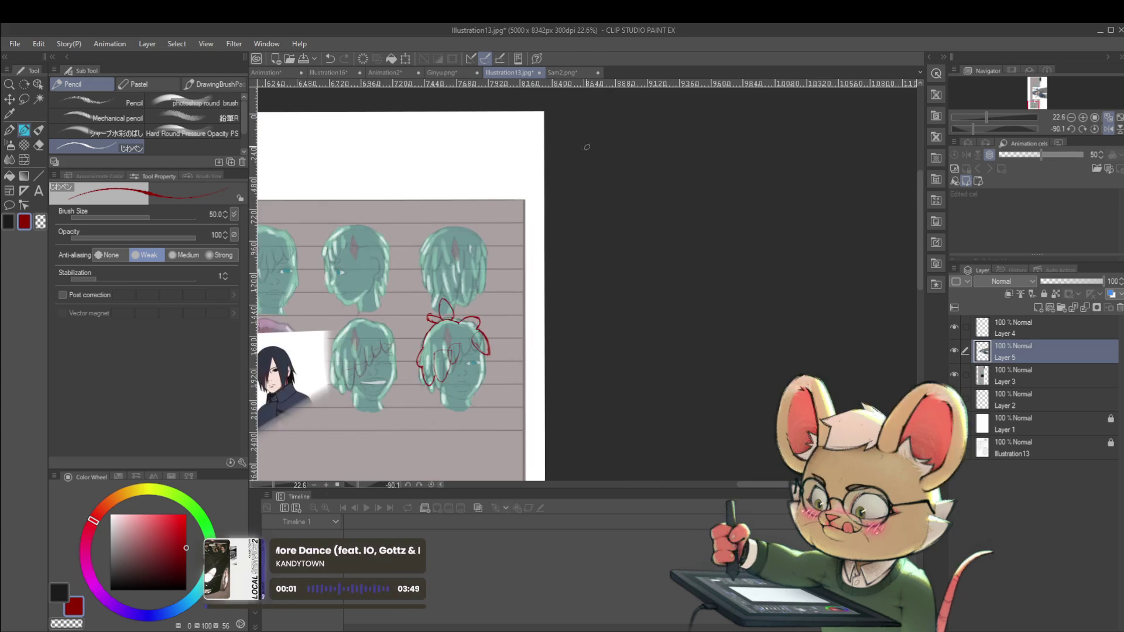
scroll(424, 320, "up", 3)
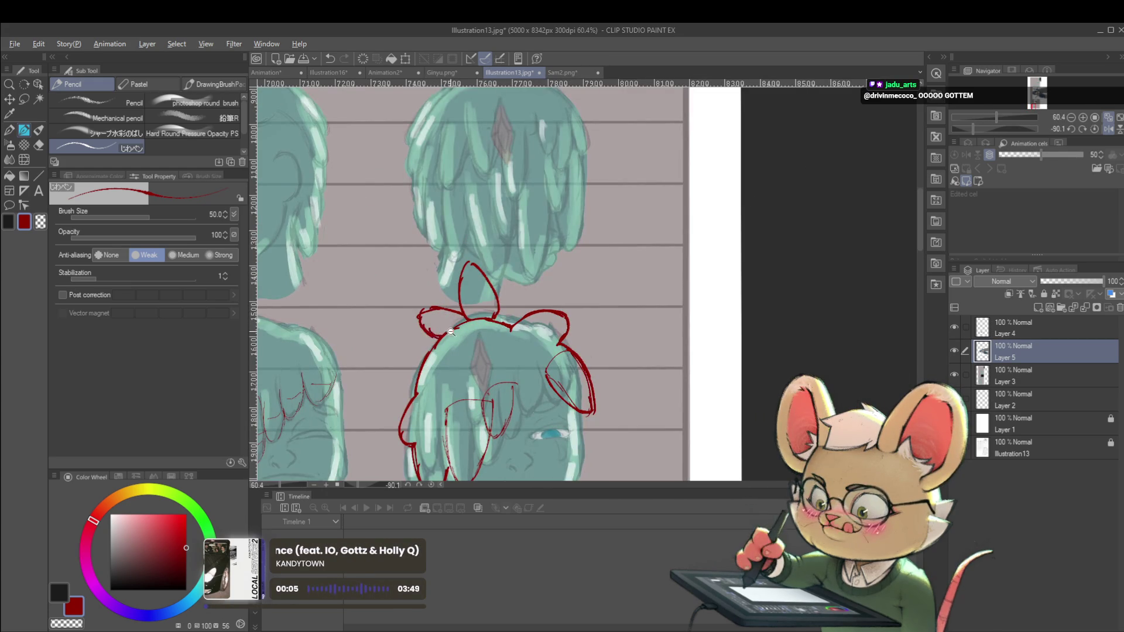
scroll(432, 331, "down", 4)
left_click(1111, 131)
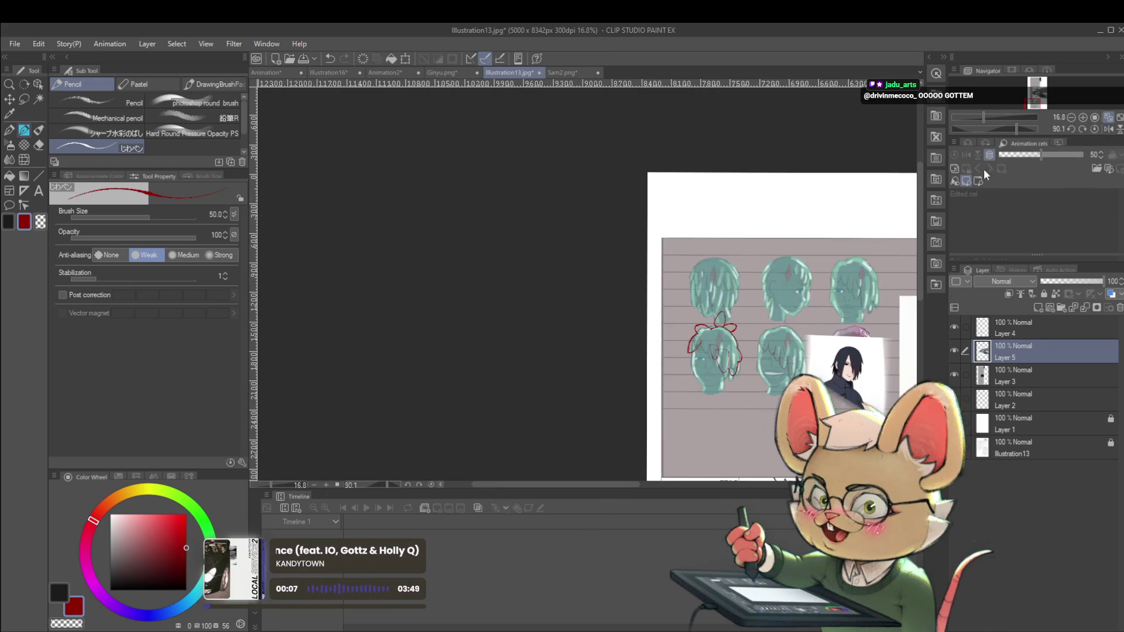
scroll(923, 197, "up", 2)
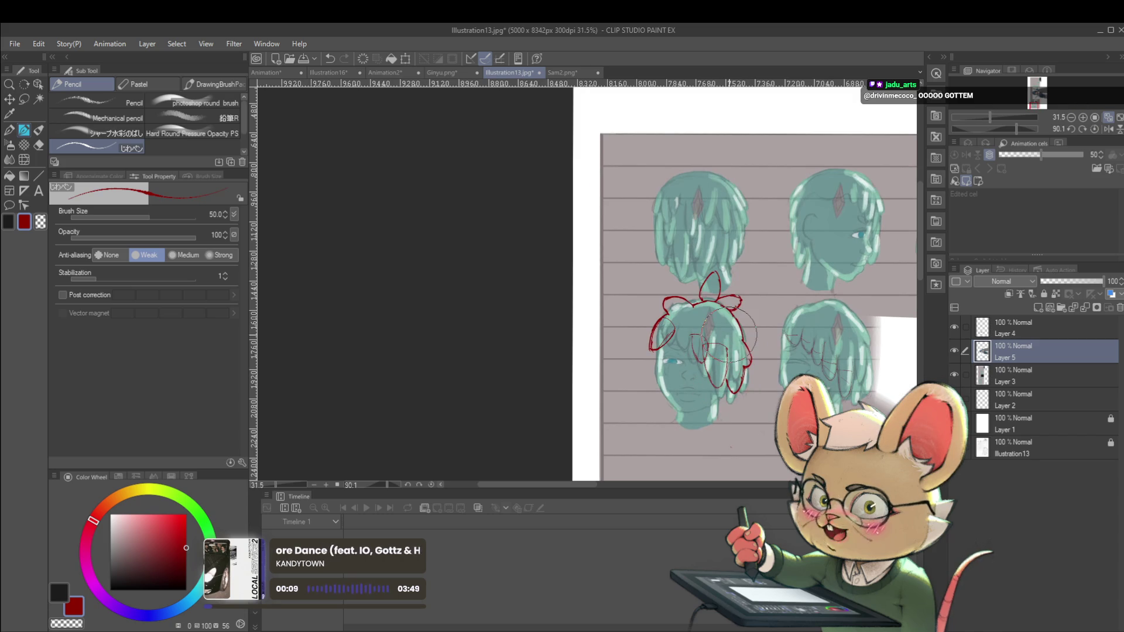
left_click_drag(756, 310, 598, 305)
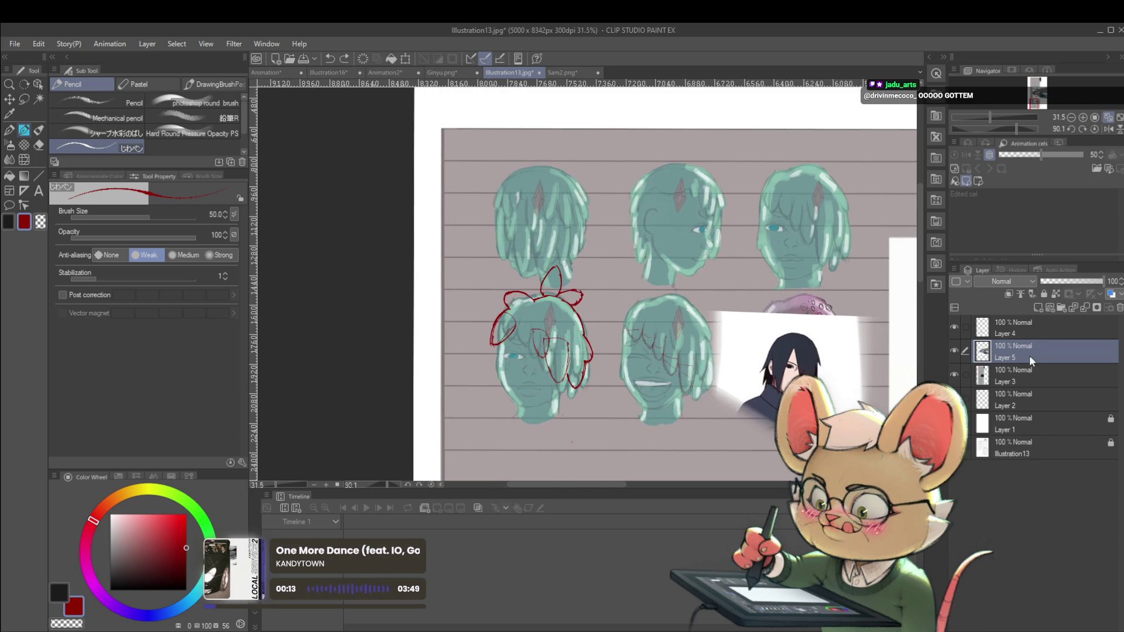
On Layer 4, sketch a faint red circle over the head's face plus a small stroke near the eye.
left_click(1018, 332)
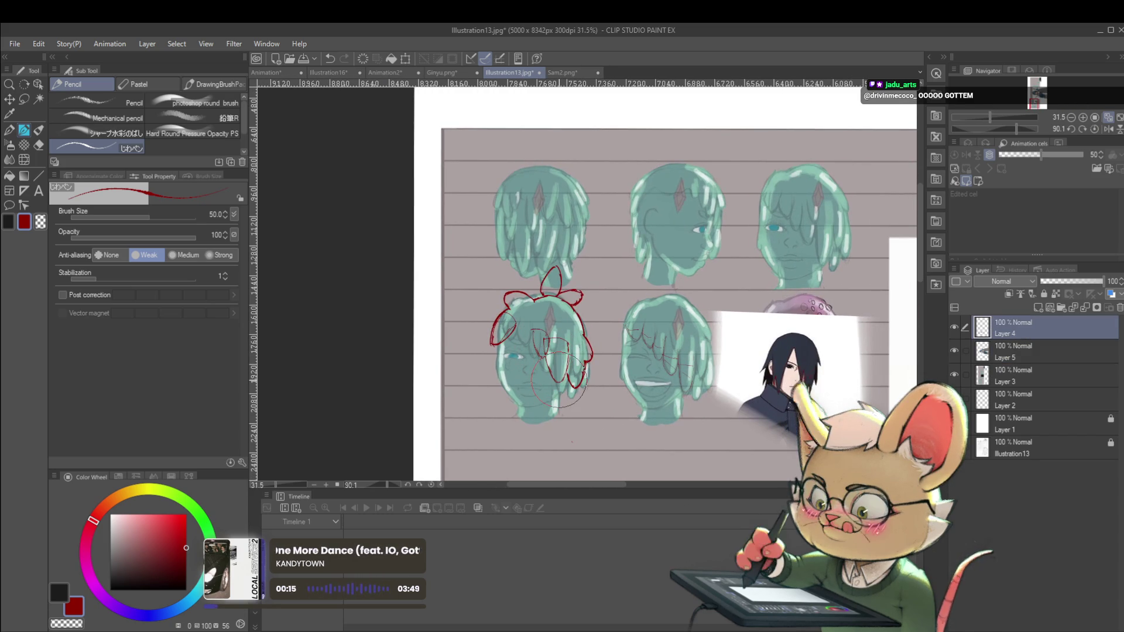
left_click(1014, 368)
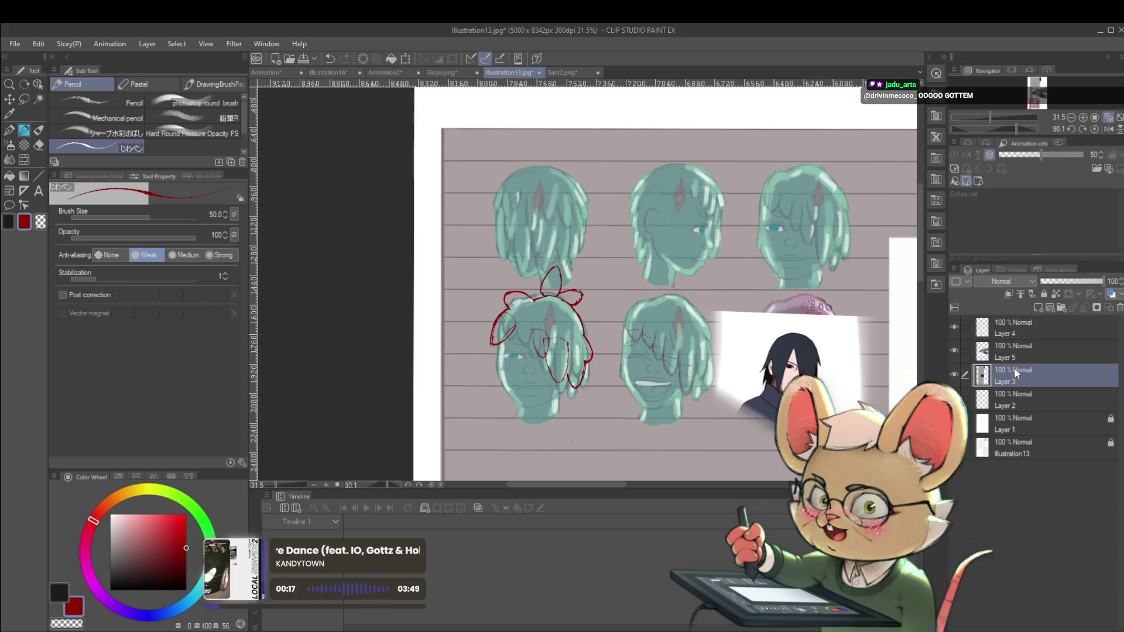
left_click(1039, 332)
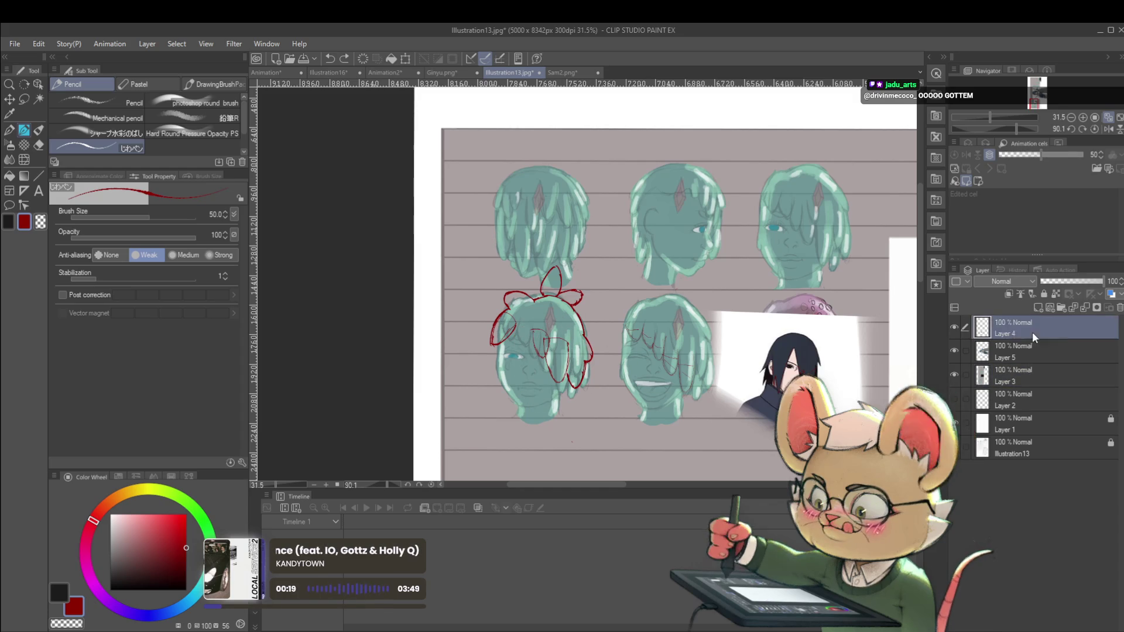
mouse_move(545, 323)
left_mouse_down()
mouse_move(530, 328)
mouse_move(536, 369)
mouse_move(534, 357)
left_mouse_up()
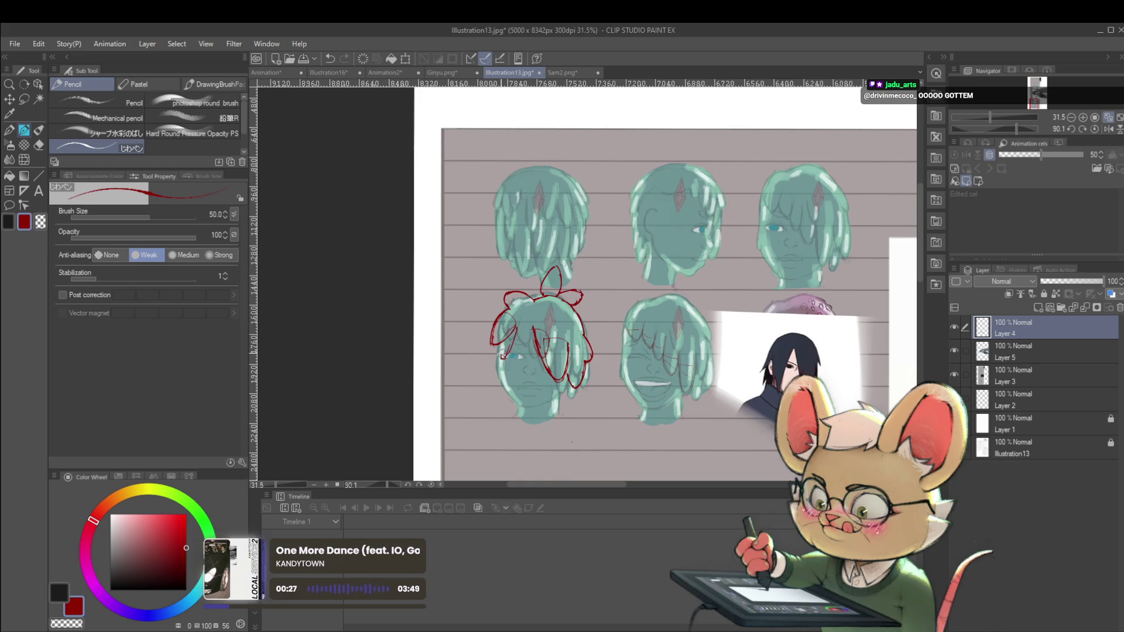
left_click_drag(495, 347, 503, 354)
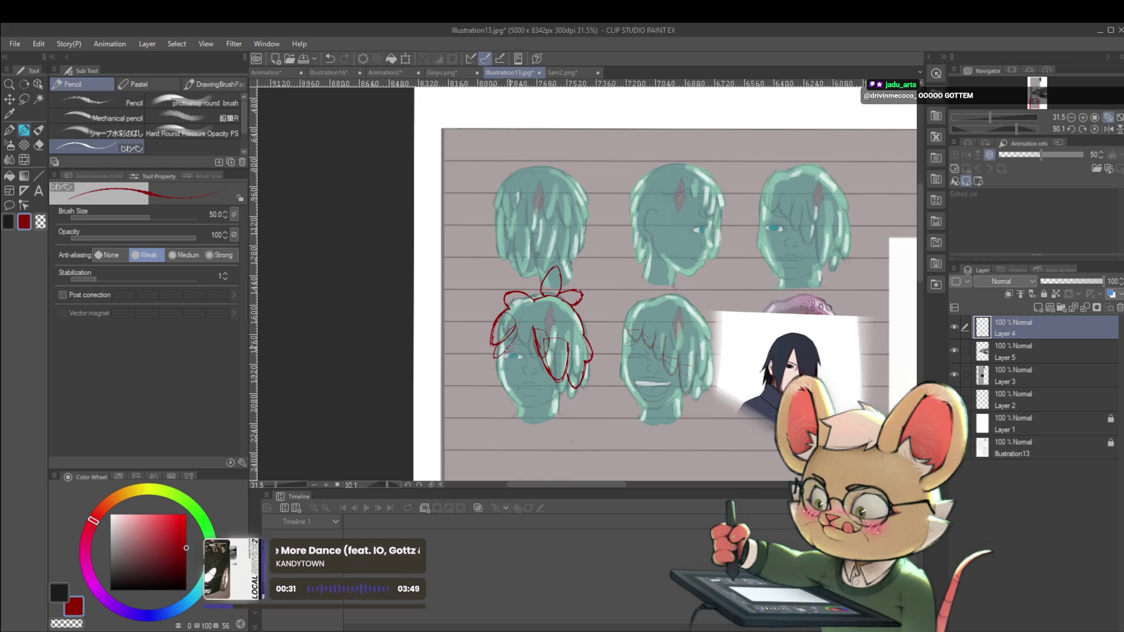
Flip the canvas view back to its normal orientation and zoom out.
scroll(556, 331, "down", 2)
key("h")
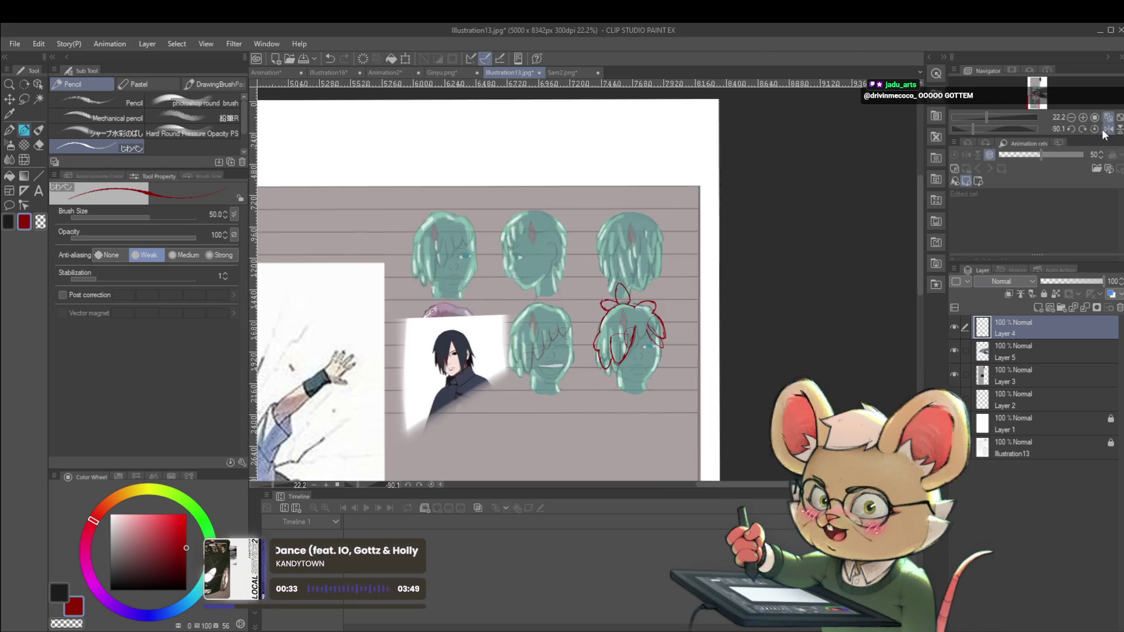
scroll(702, 251, "up", 3)
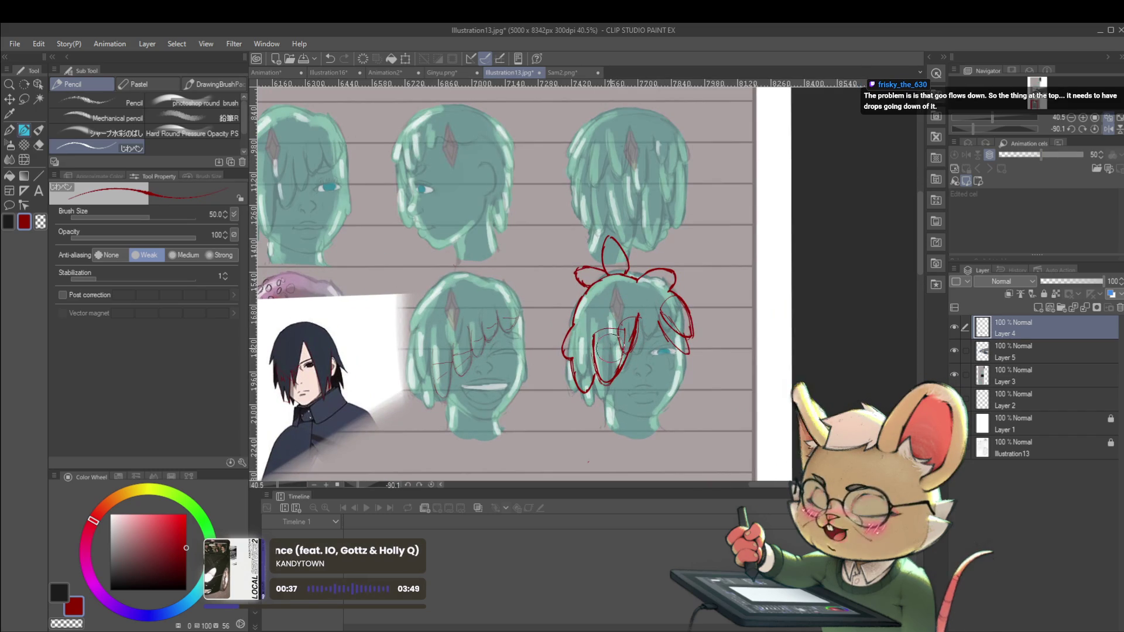
scroll(750, 295, "down", 3)
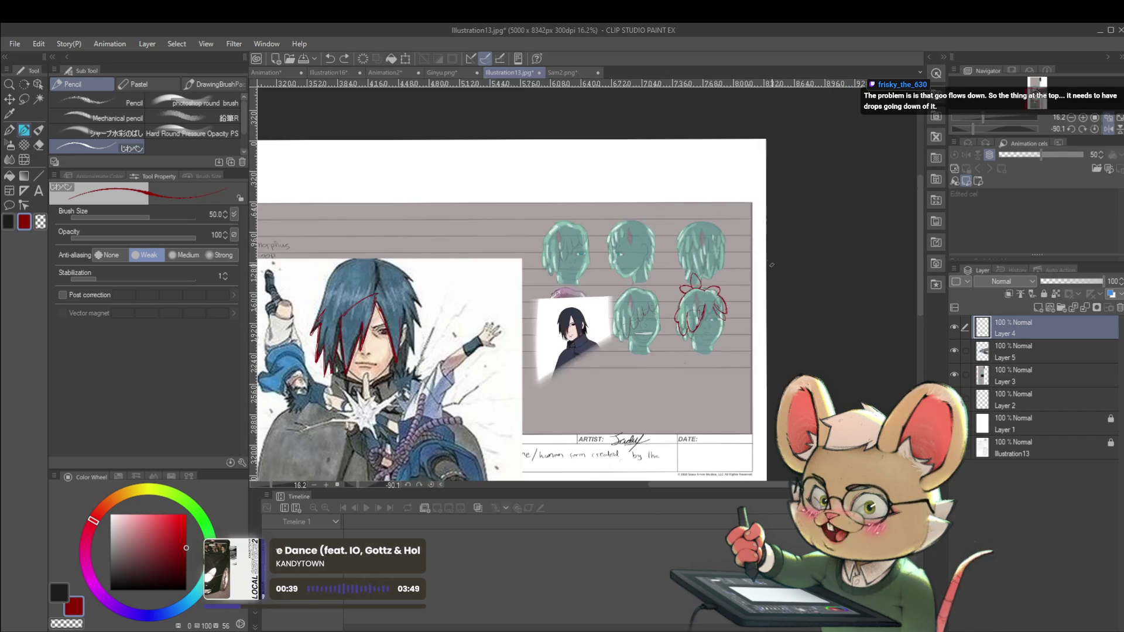
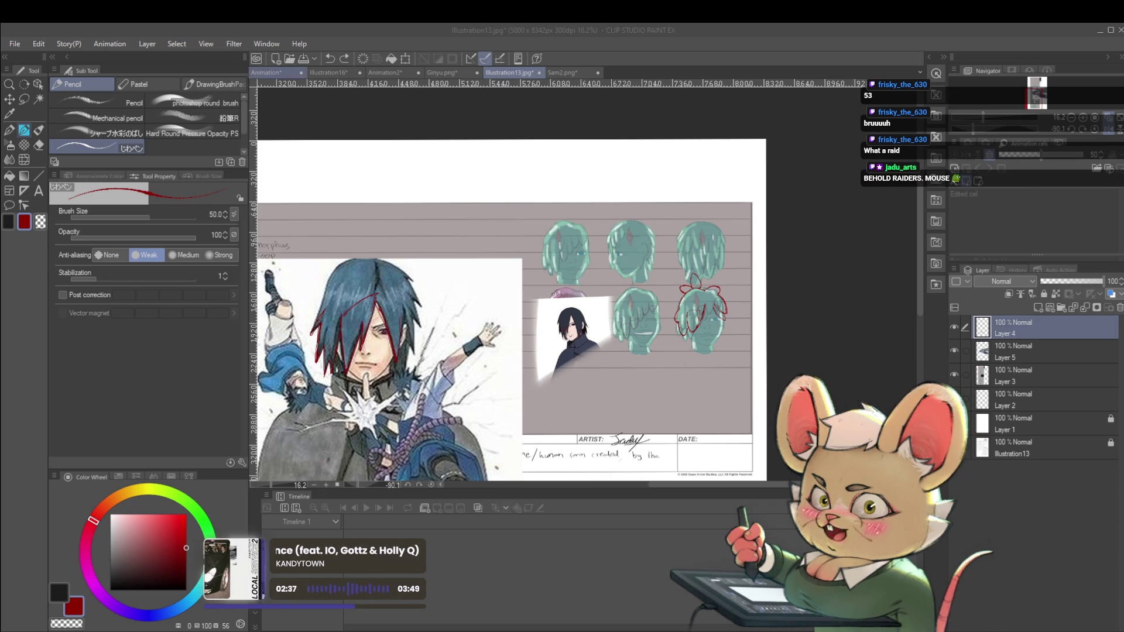
Bring up the Animation document and shift the kicking-pose figure sketch into view.
left_click(287, 73)
left_click_drag(820, 339, 737, 351)
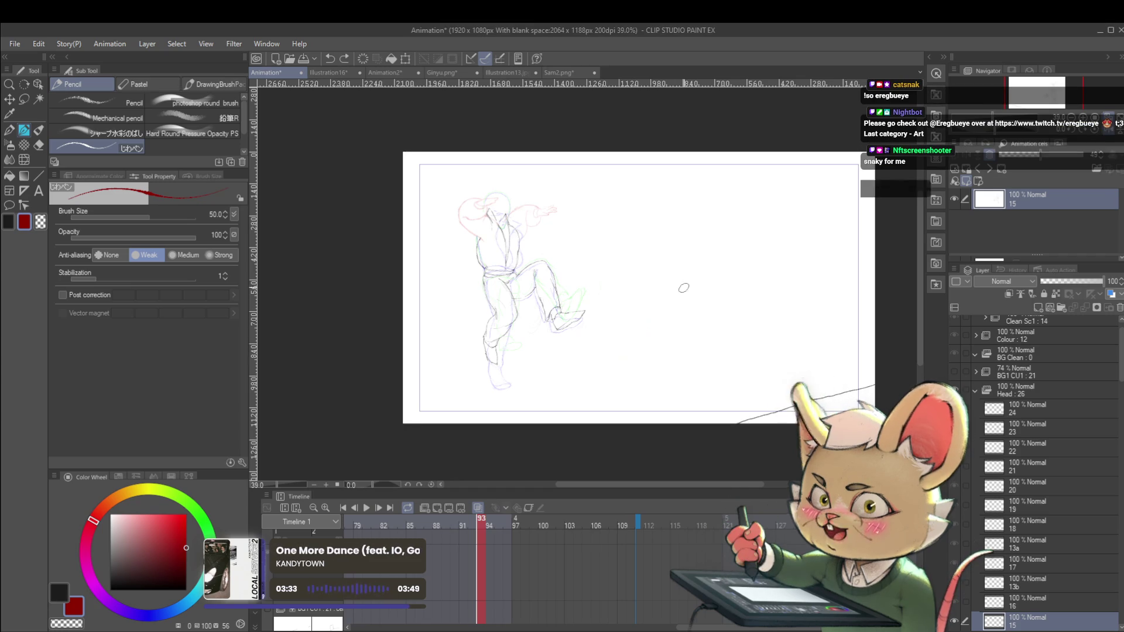
Select the Real G-Pen, then play the rough animation and pause it at frame 92.
scroll(664, 306, "up", 1)
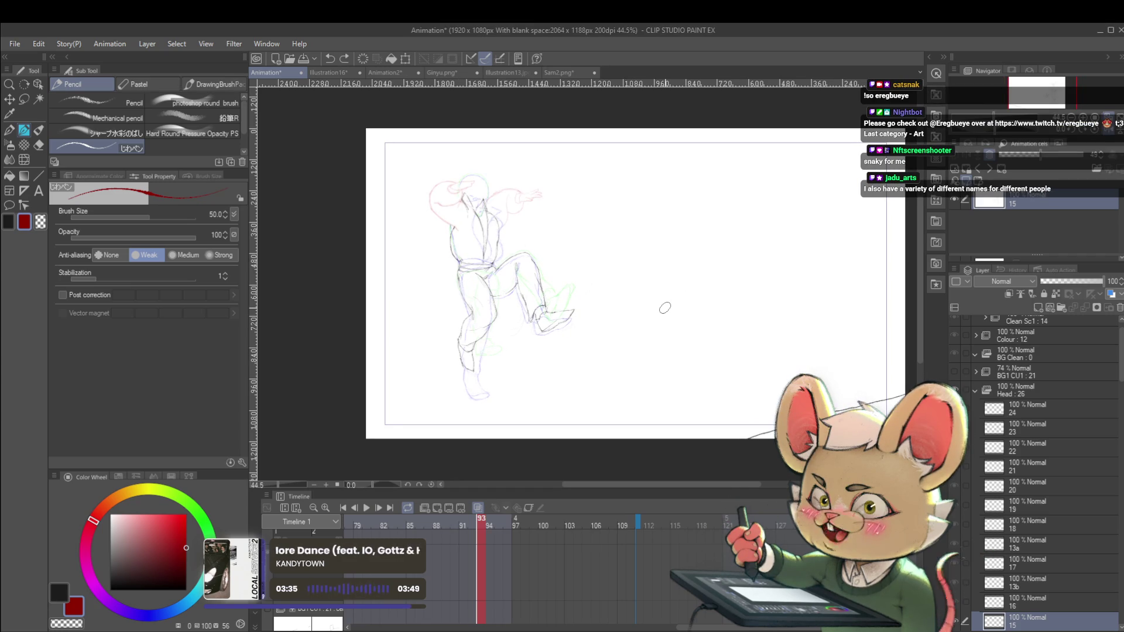
key("p")
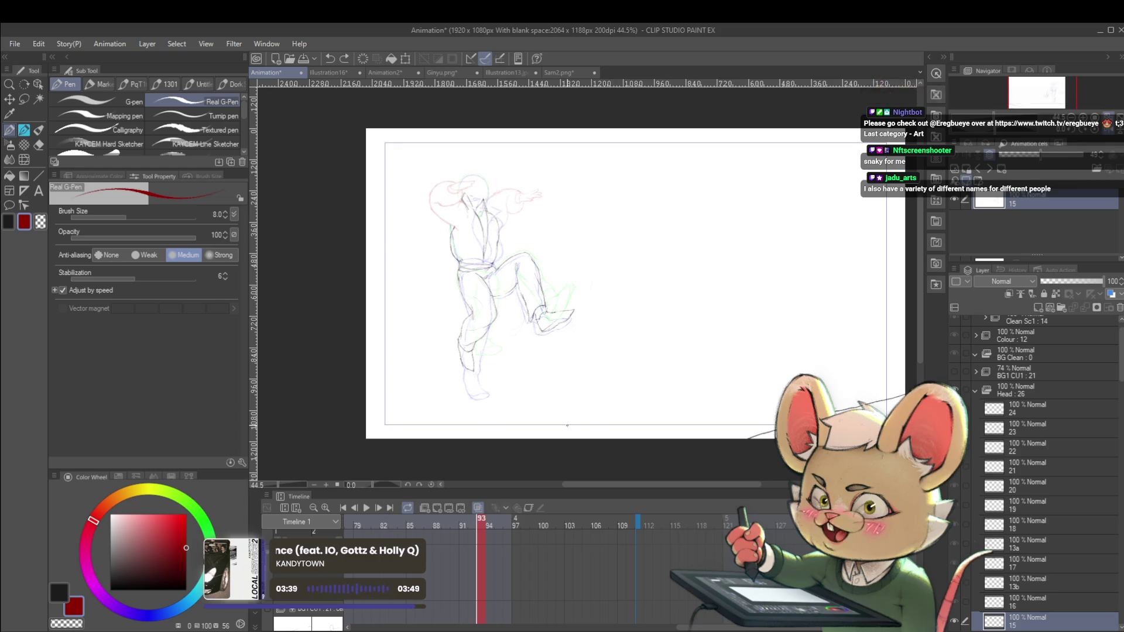
left_click(365, 509)
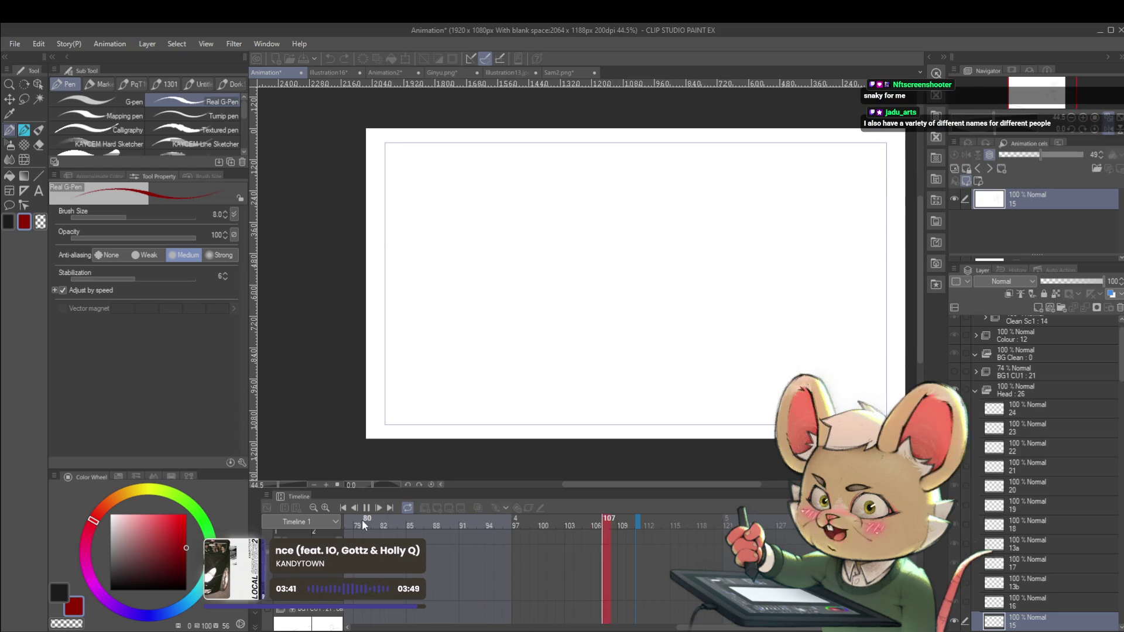
left_click(366, 510)
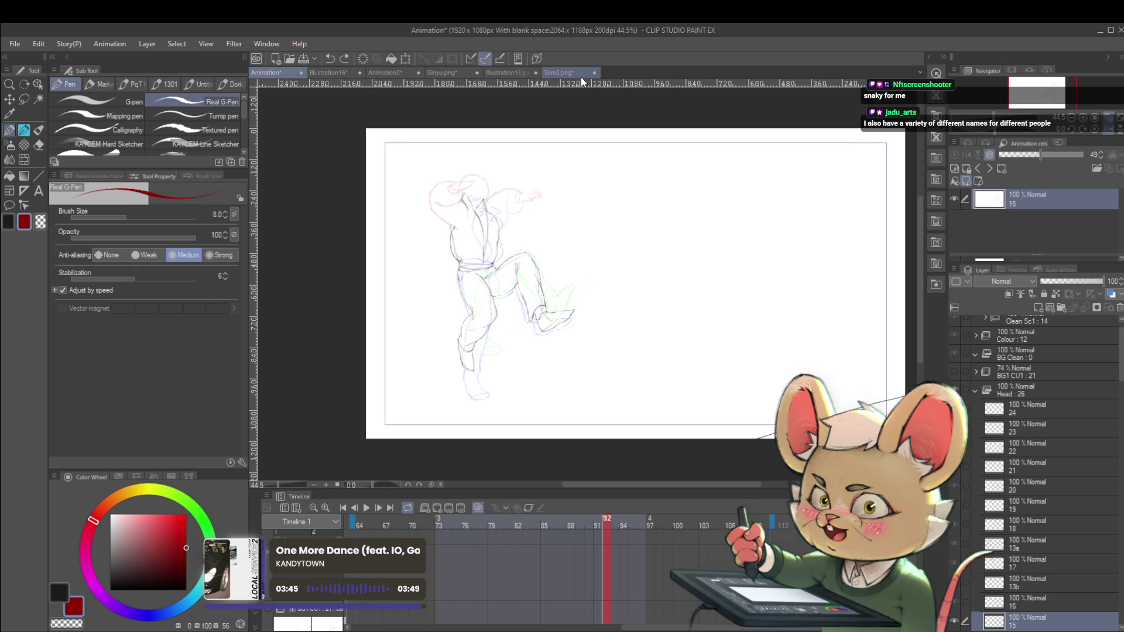
Zoom into the Illustration13 sheet on the head study with red hair-sketch strokes.
left_click(509, 73)
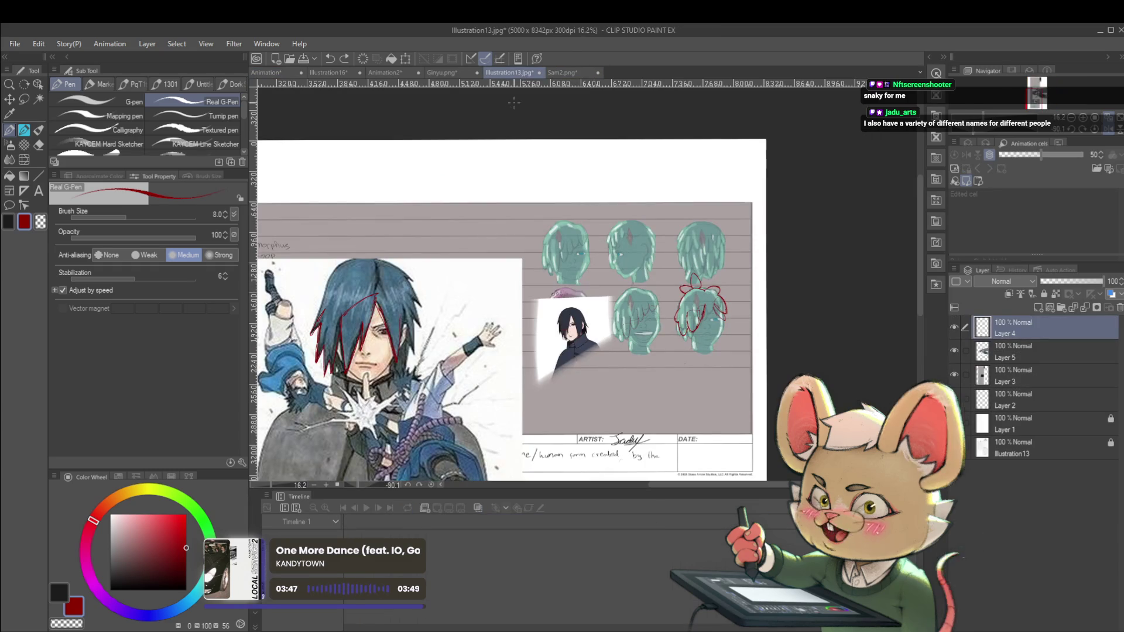
scroll(726, 293, "up", 4)
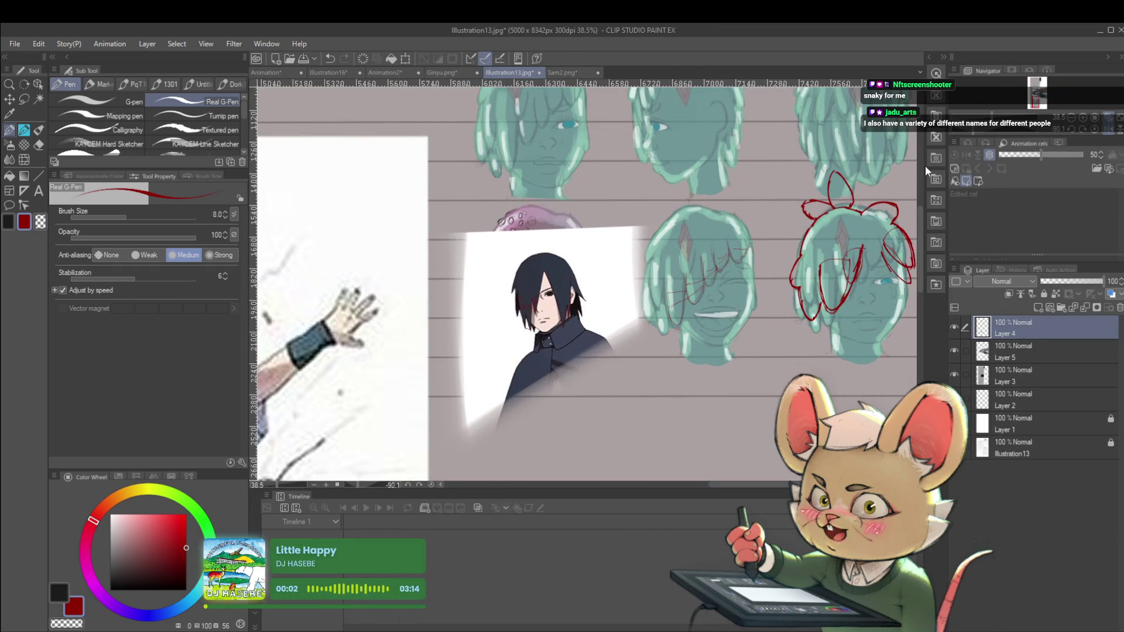
left_click_drag(861, 312, 797, 323)
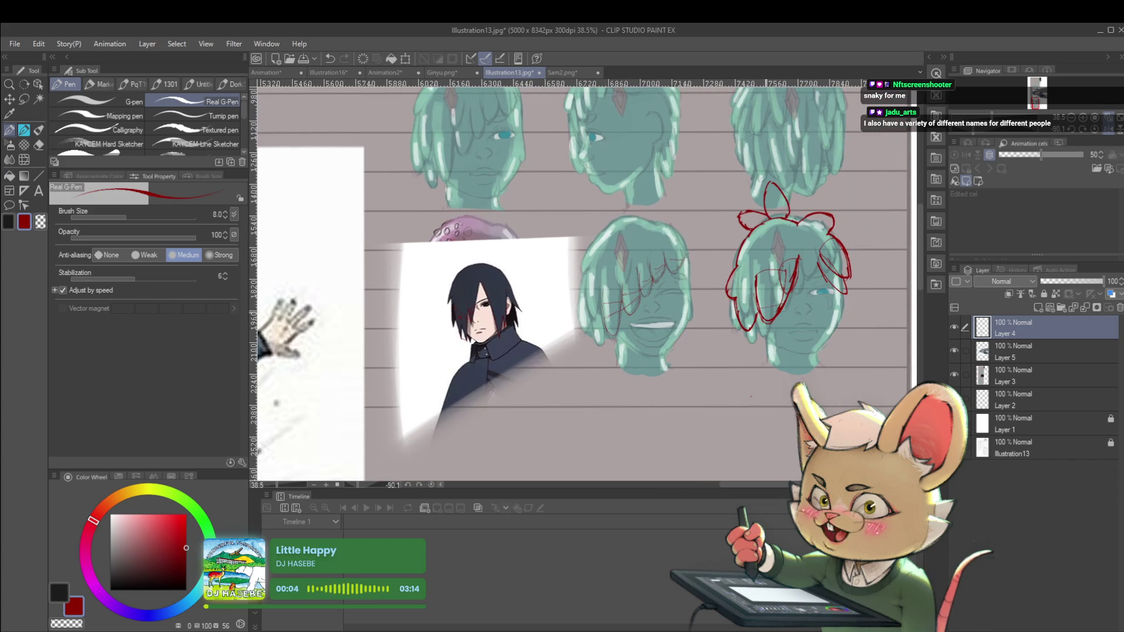